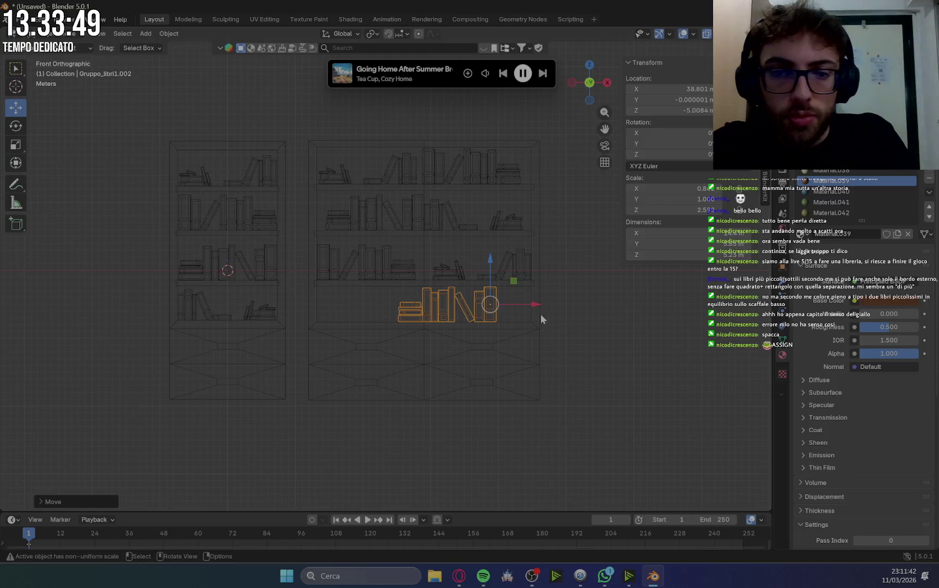
Zoom out to show both bookcases and deselect the small book group.
scroll(633, 337, up, 3)
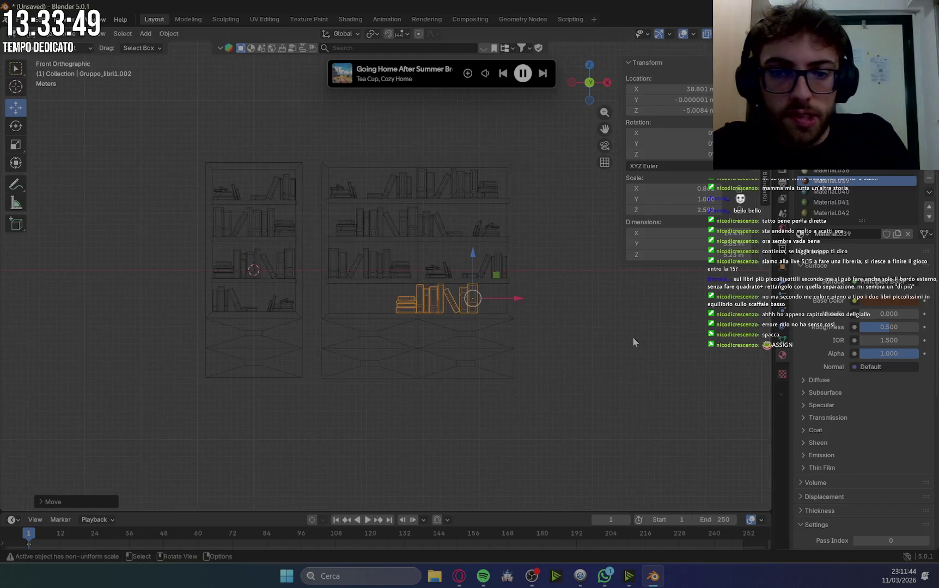
scroll(630, 341, up, 1)
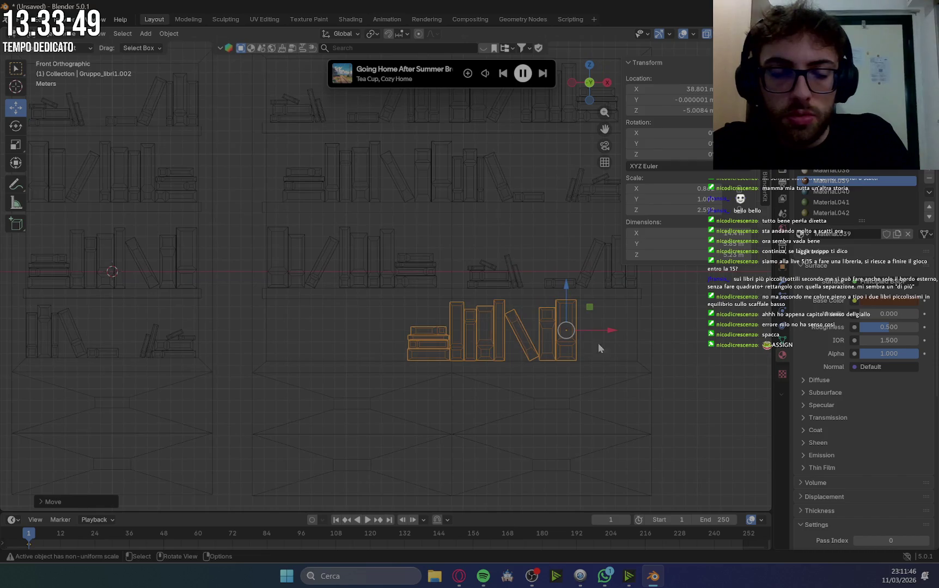
scroll(692, 348, down, 6)
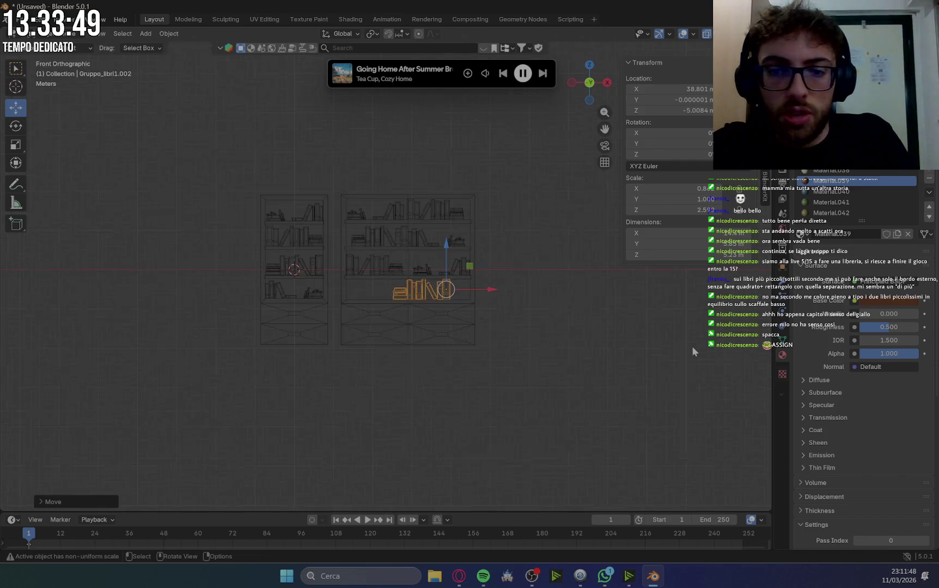
click(515, 296)
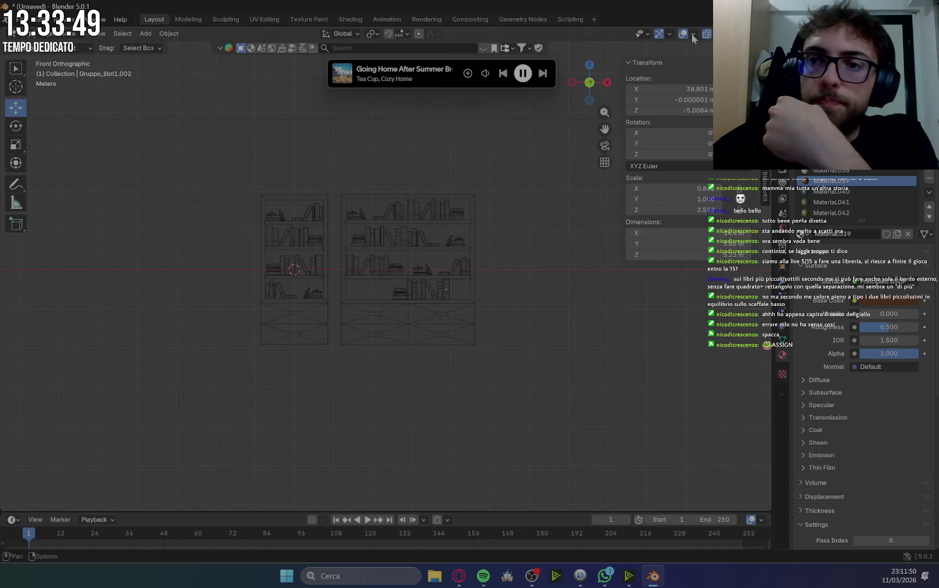
Switch the viewport to solid shading and orbit into a perspective view of the bookcases.
key(shift+z)
scroll(502, 280, up, 3)
mouse_move(570, 350)
middle_down()
mouse_move(594, 353)
mouse_move(557, 347)
mouse_move(565, 356)
middle_up()
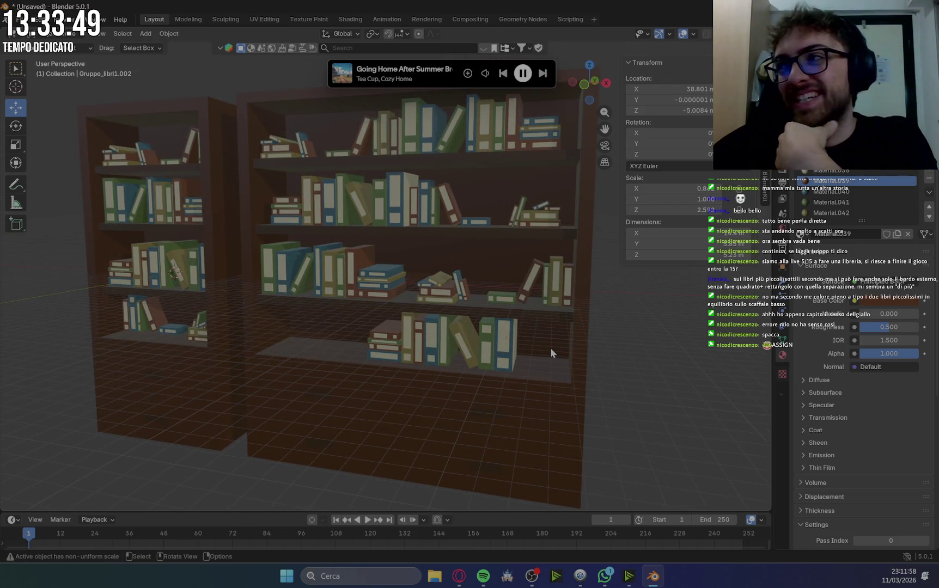
Zoom onto the shelves, select the middle-shelf book group Gruppo_libri1.001 and enter Edit Mode.
scroll(630, 347, down, 2)
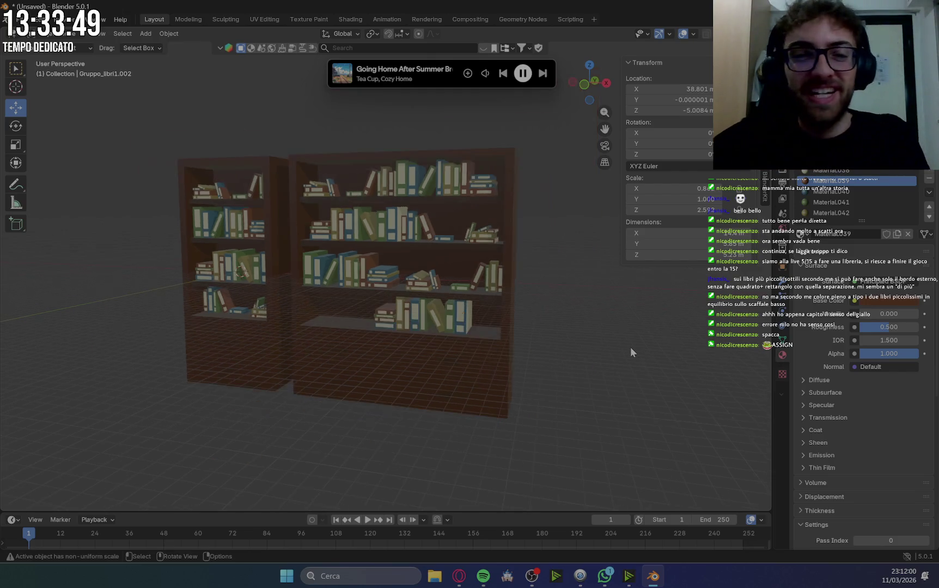
scroll(548, 268, up, 3)
scroll(549, 268, up, 3)
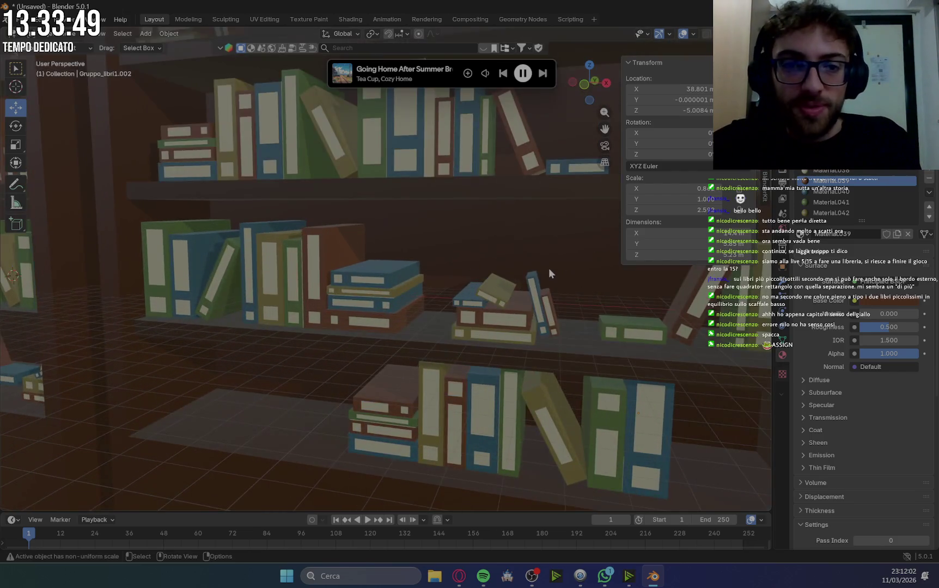
scroll(480, 291, up, 1)
scroll(480, 291, up, 2)
scroll(485, 305, down, 1)
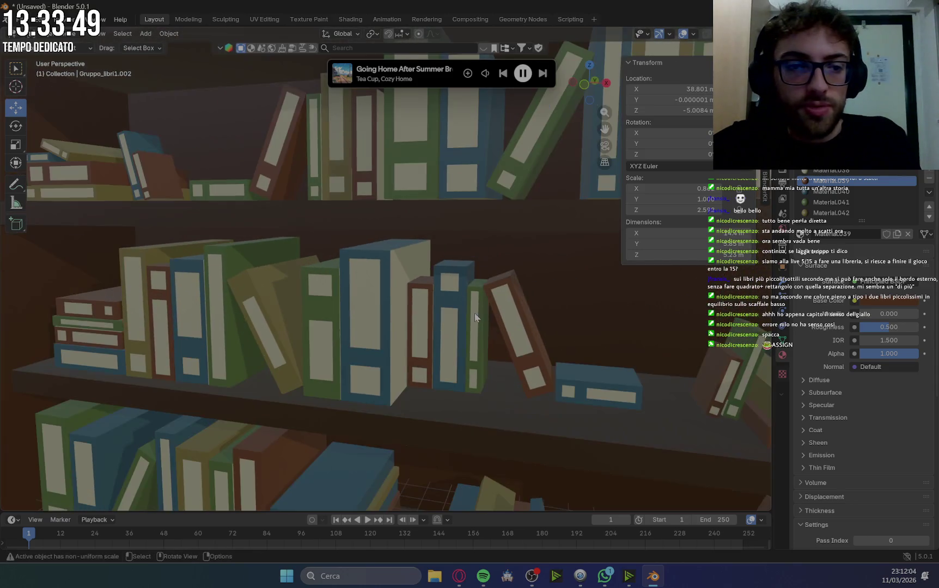
scroll(468, 305, up, 1)
click(336, 251)
click(47, 36)
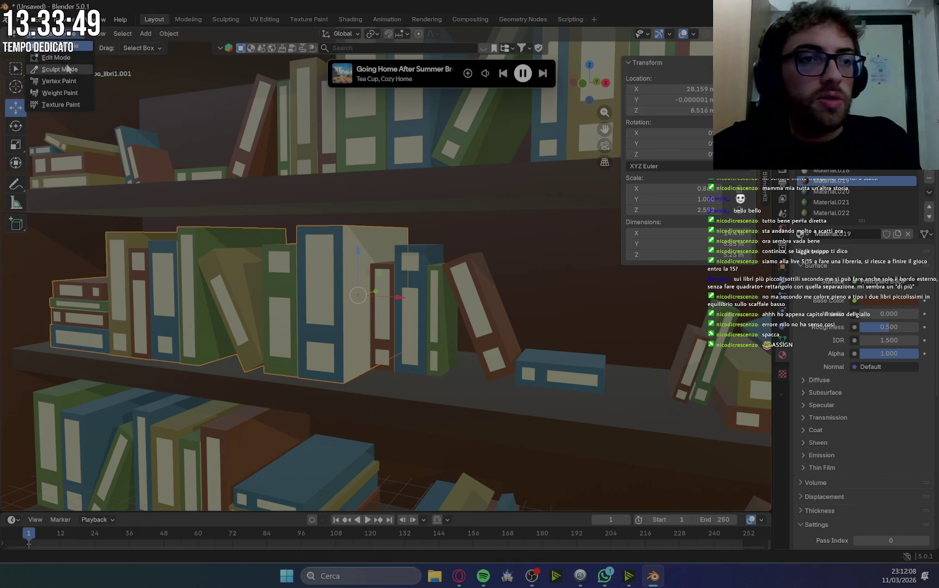
click(71, 57)
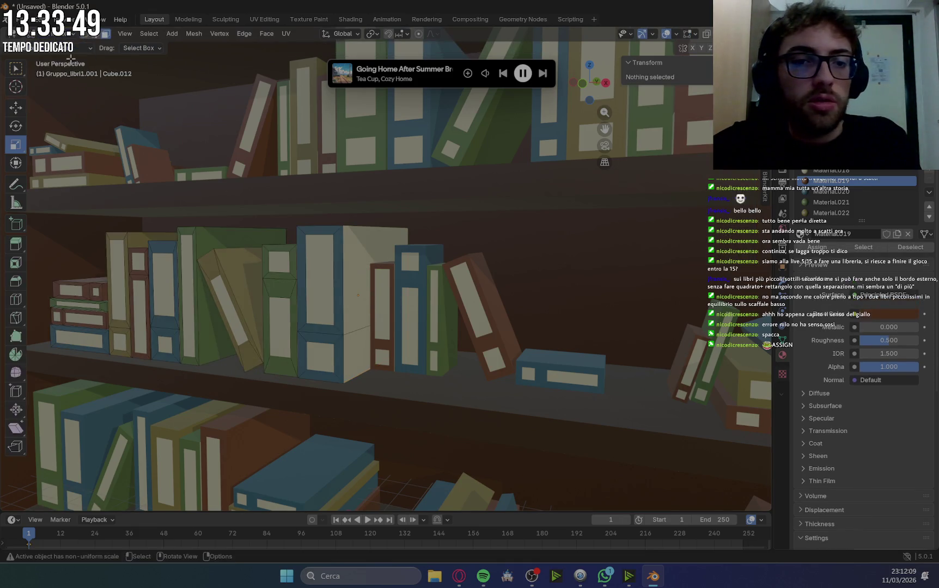
Assign Material.020 to a selected book's faces on the middle shelf.
click(361, 246)
mouse_move(376, 283)
middle_down()
mouse_move(391, 337)
mouse_move(504, 309)
middle_up()
scroll(503, 308, down, 6)
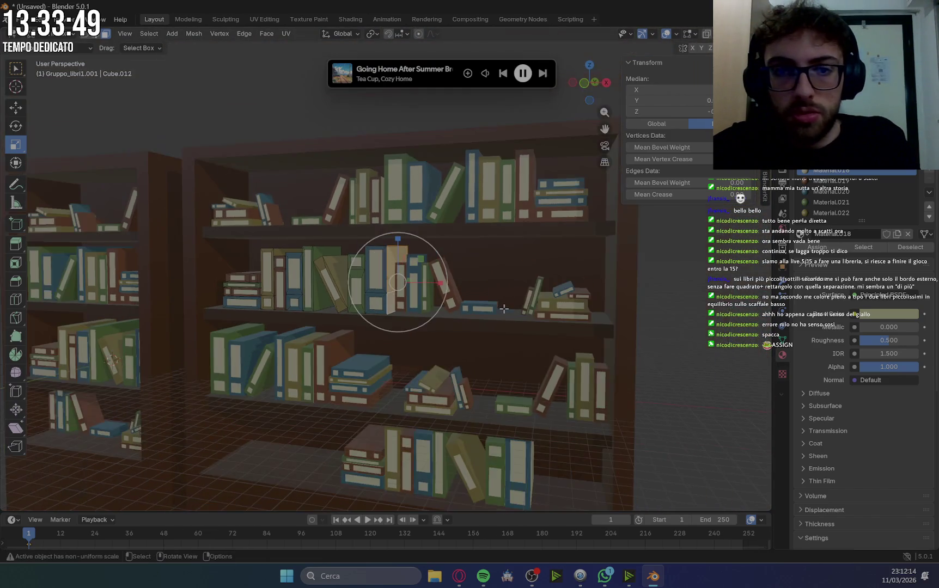
middle_drag(515, 368, 505, 377)
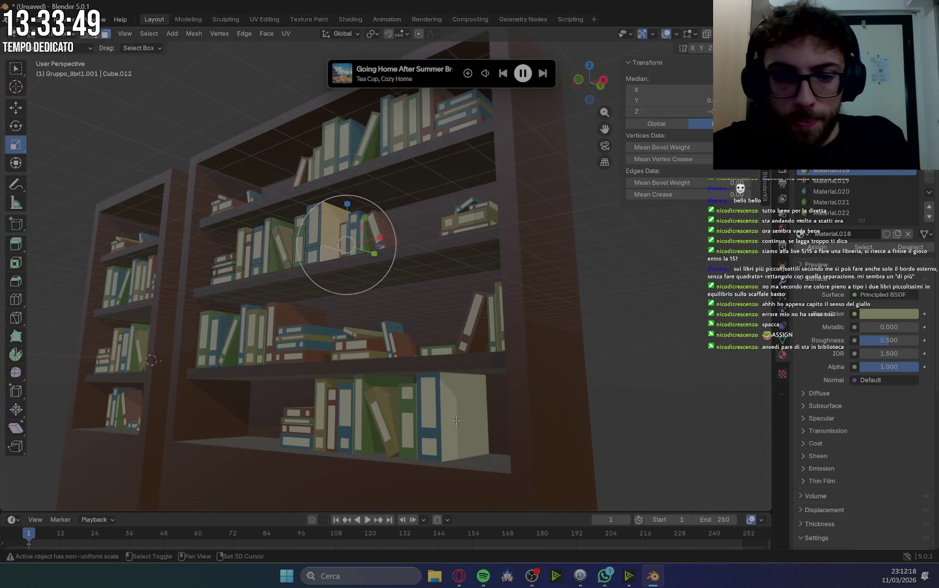
mouse_move(475, 418)
middle_down()
mouse_move(465, 342)
mouse_move(440, 321)
middle_up()
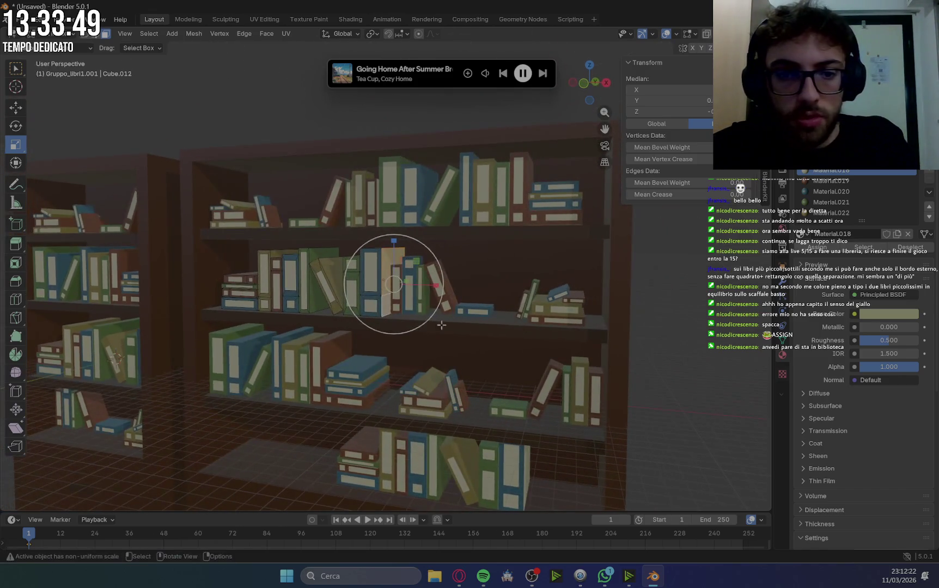
click(834, 192)
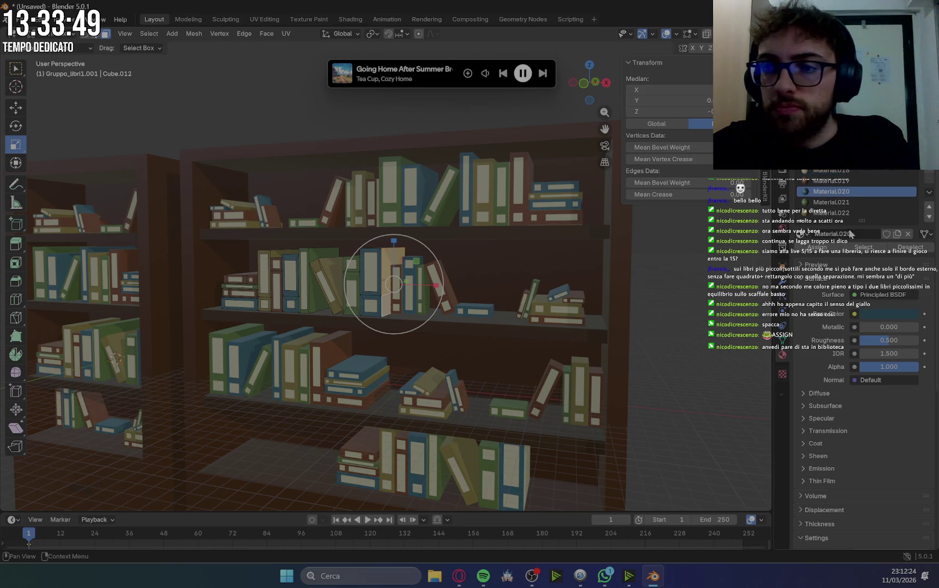
click(823, 248)
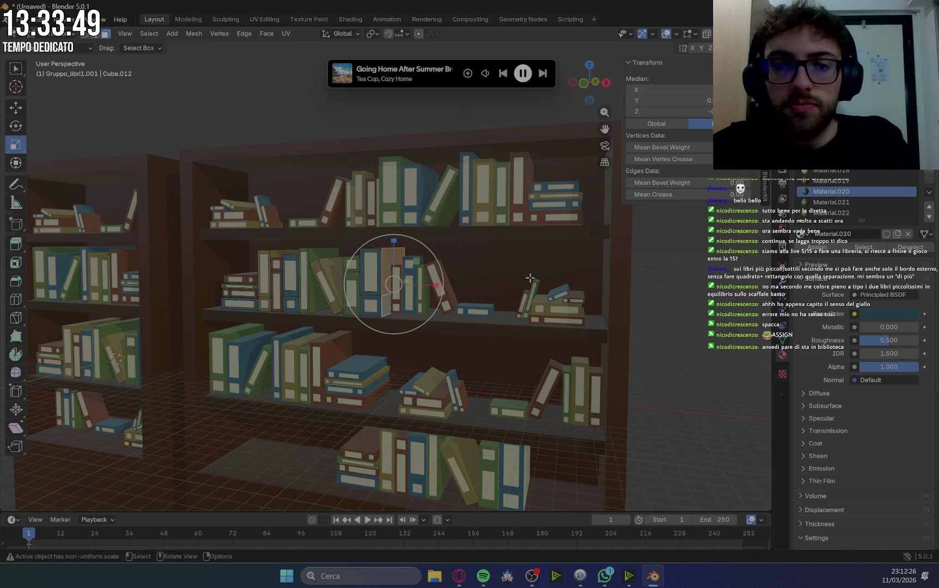
Deselect all faces and reframe the view on the middle-shelf book stack.
scroll(410, 169, up, 4)
shift+middle_drag(408, 129, 405, 208)
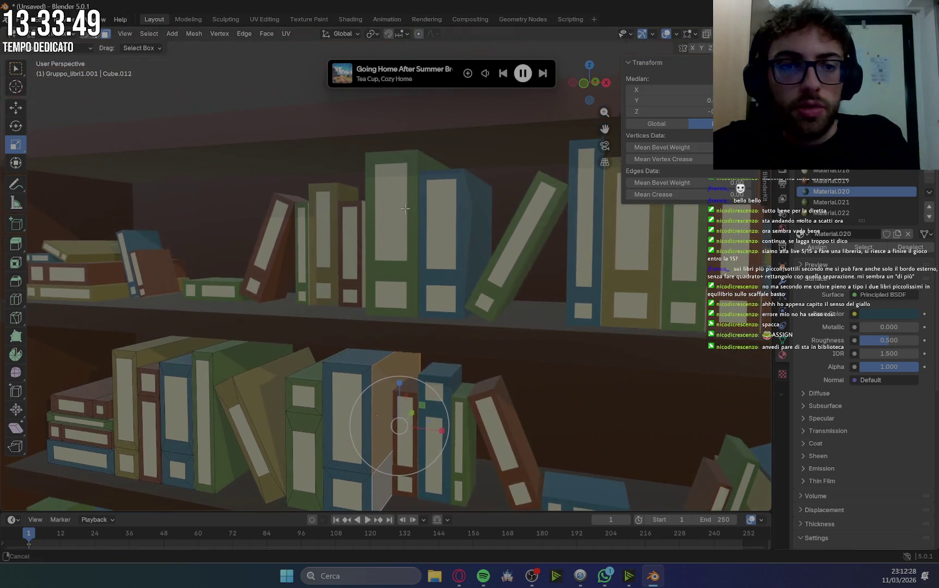
key(alt+a)
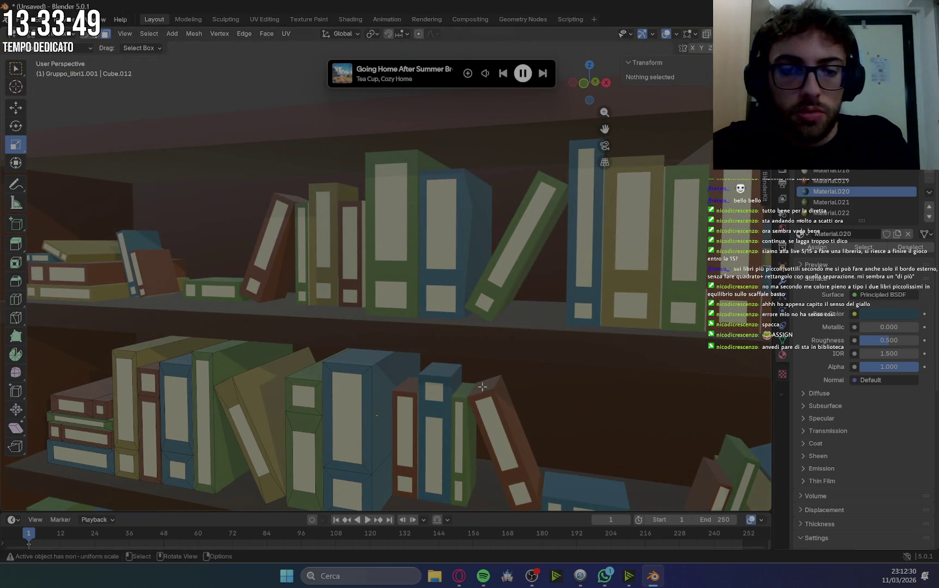
scroll(483, 387, down, 3)
mouse_move(482, 387)
middle_down()
mouse_move(551, 383)
mouse_move(262, 397)
mouse_move(321, 357)
middle_up()
scroll(307, 384, up, 5)
Select a face on the green book, make Material.021 the active slot, then deselect.
click(277, 322)
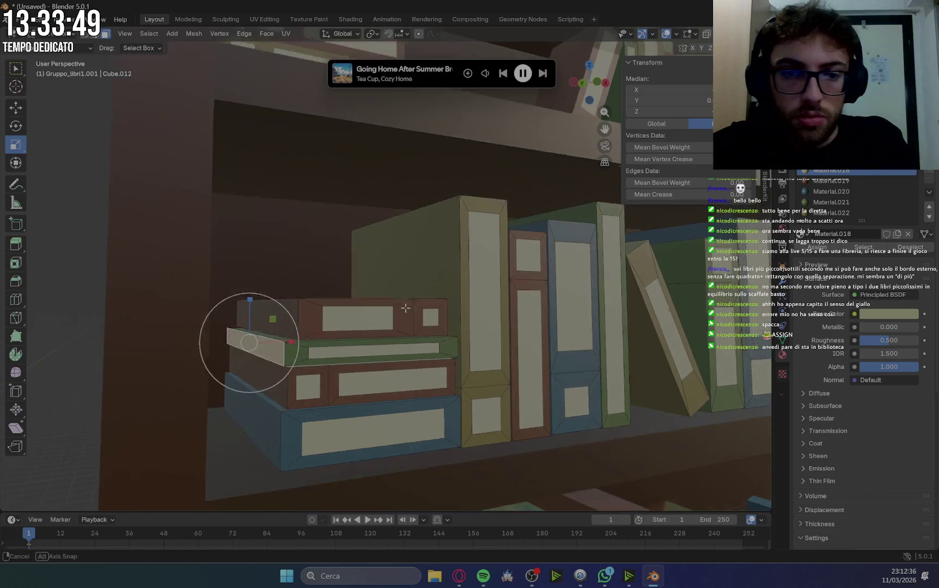
middle_drag(276, 327, 234, 294)
click(855, 204)
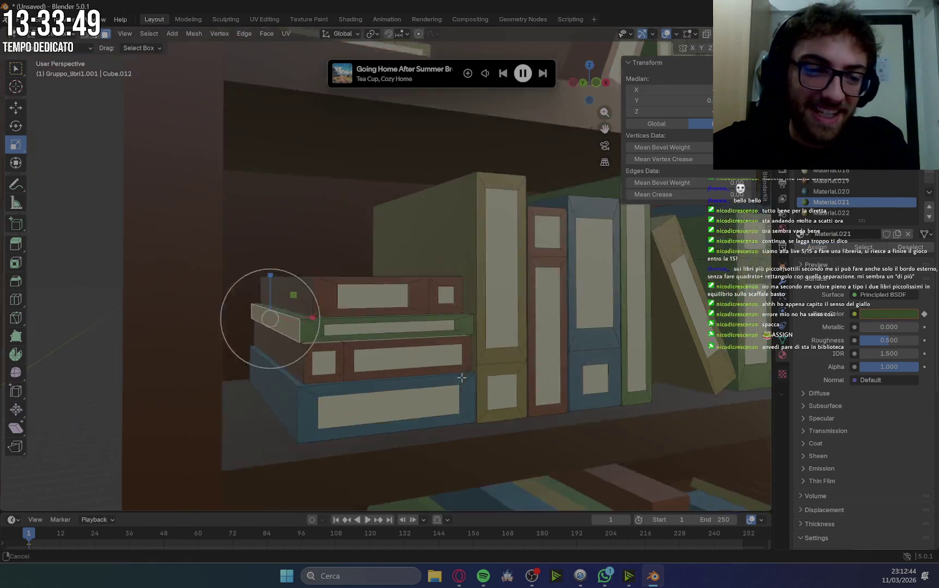
shift+middle_drag(465, 384, 118, 284)
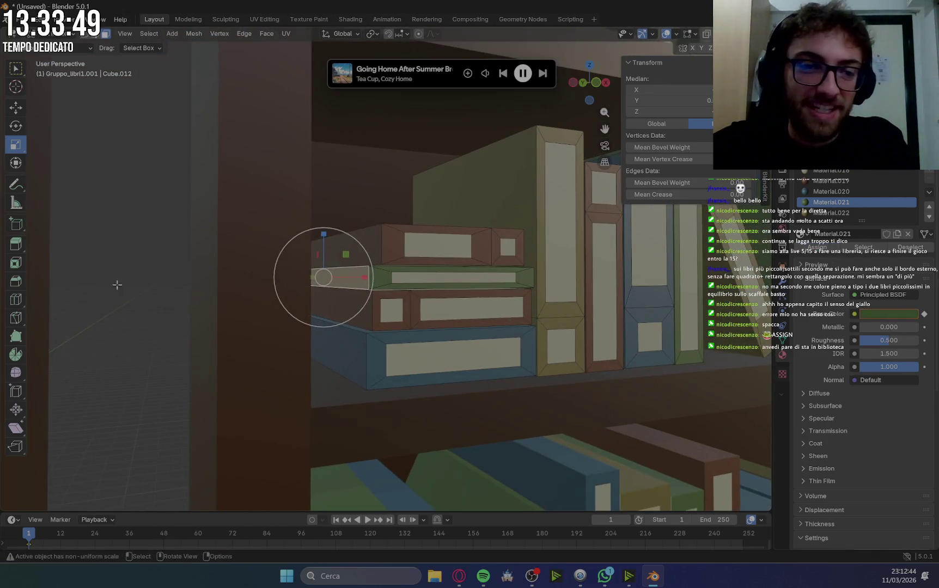
click(104, 244)
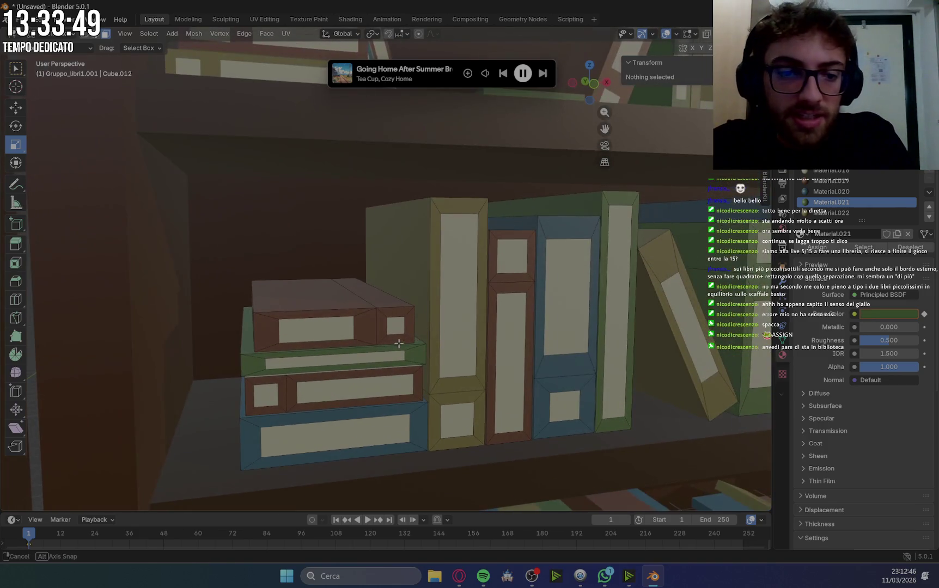
Zoom in on the striped book stack, select an edge and make Material.019 active.
scroll(317, 387, up, 5)
shift+middle_drag(317, 387, 353, 373)
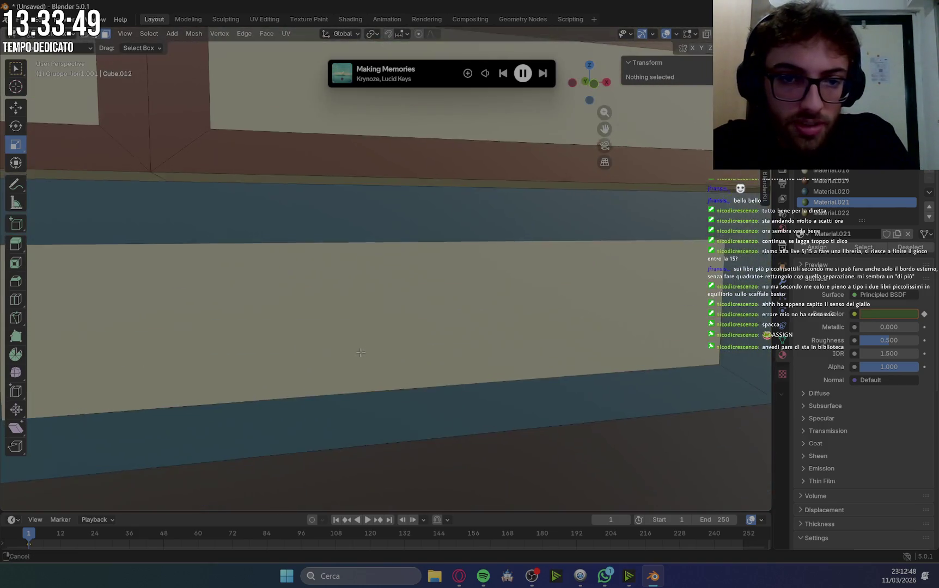
scroll(353, 373, down, 5)
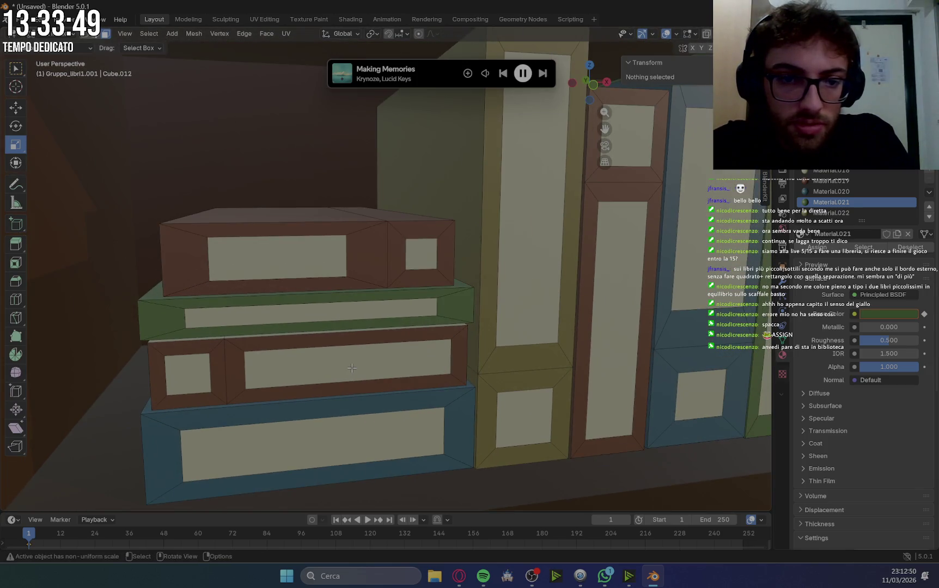
scroll(351, 368, up, 6)
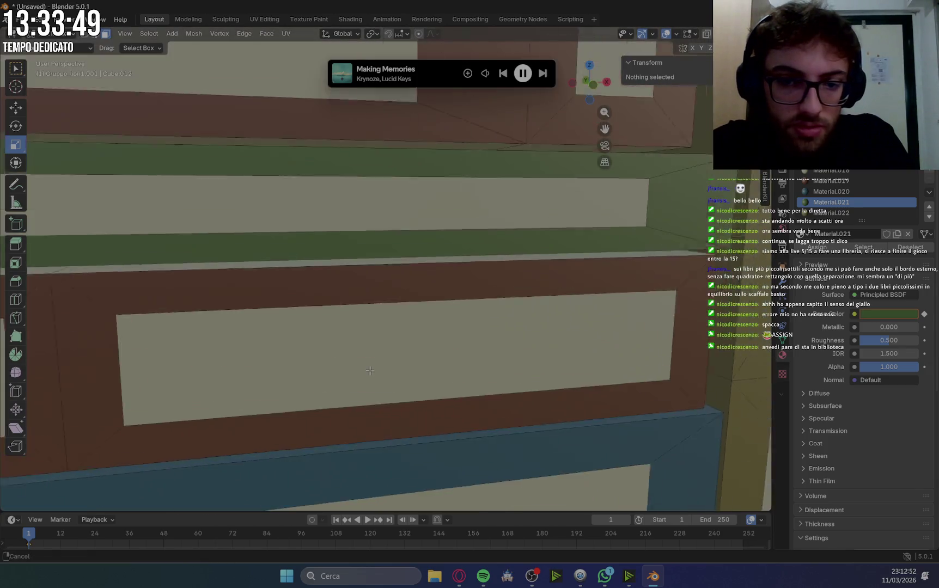
mouse_move(352, 368)
shift+middle_down()
mouse_move(384, 379)
mouse_move(334, 361)
shift+middle_up()
click(331, 355)
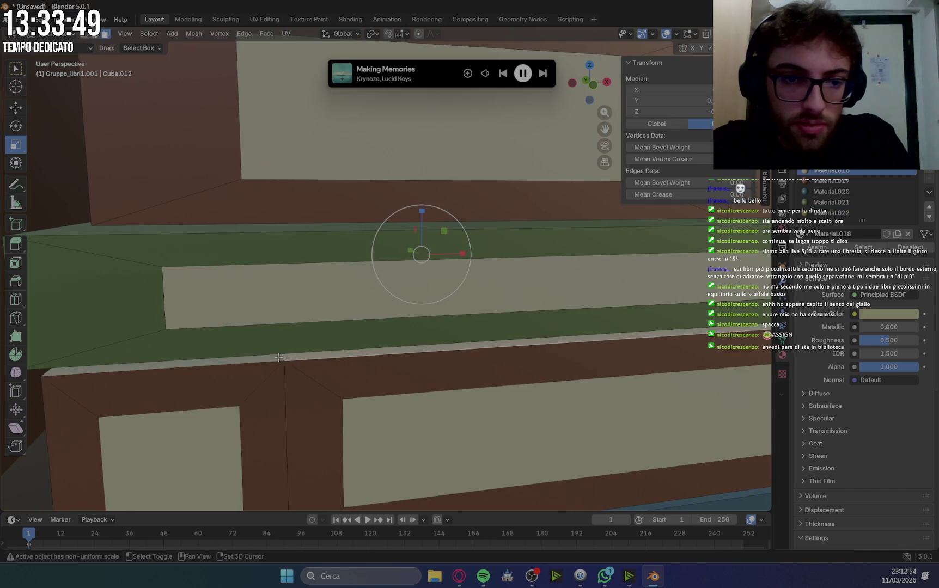
click(843, 182)
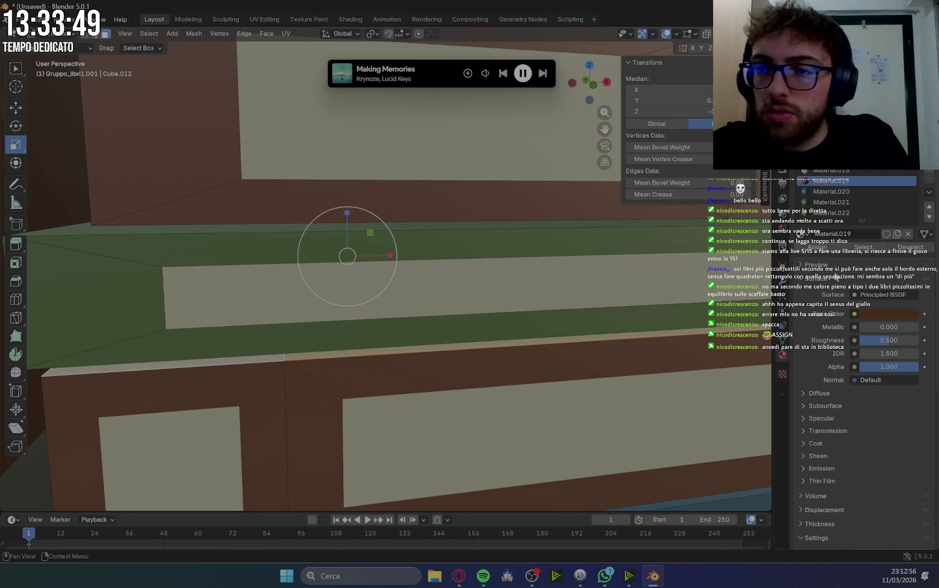
Select the thin strip between the blue and green books plus another thin face, and make Material.020 active.
scroll(615, 310, down, 6)
scroll(615, 310, up, 3)
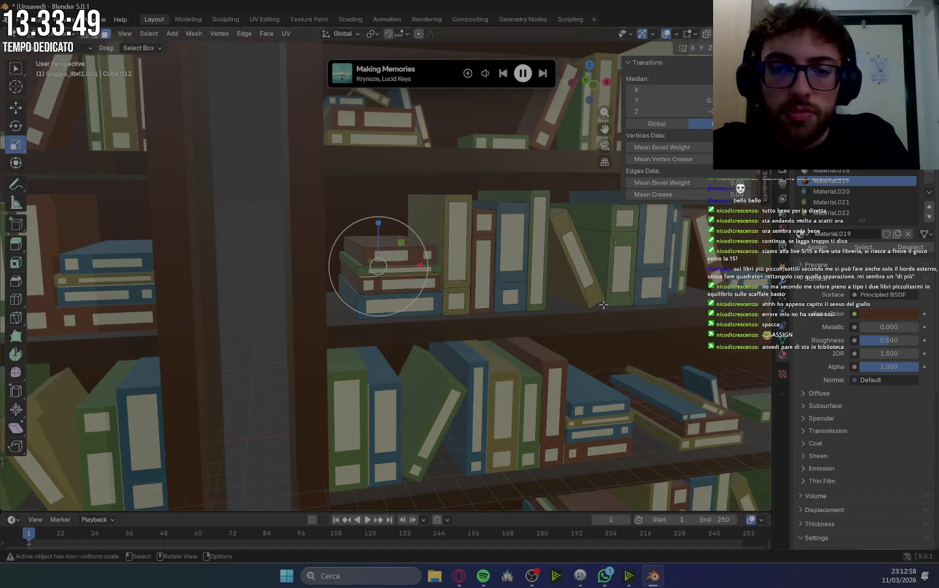
scroll(603, 305, up, 1)
scroll(603, 305, up, 1)
scroll(603, 305, up, 1)
middle_drag(603, 305, 573, 326)
scroll(359, 215, up, 3)
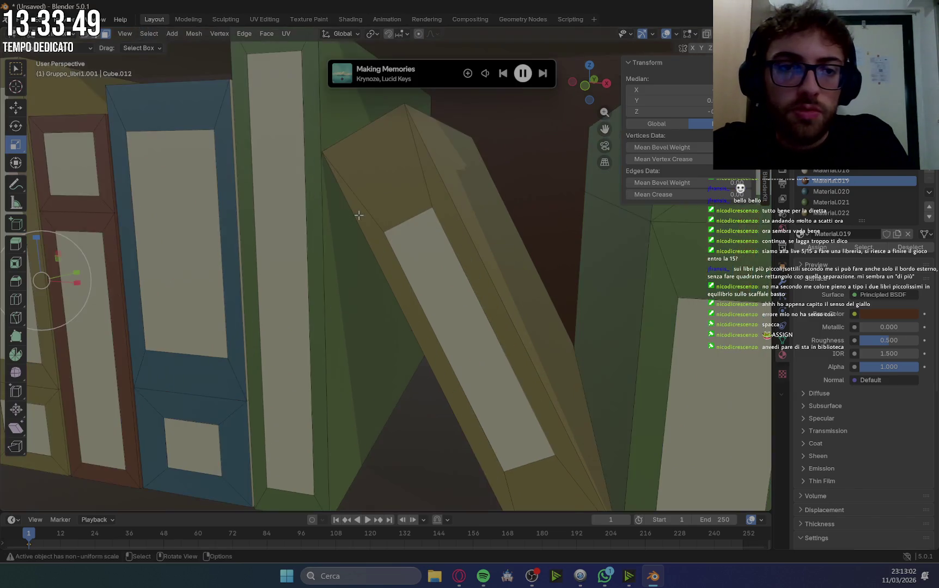
scroll(285, 233, down, 3)
scroll(346, 209, up, 5)
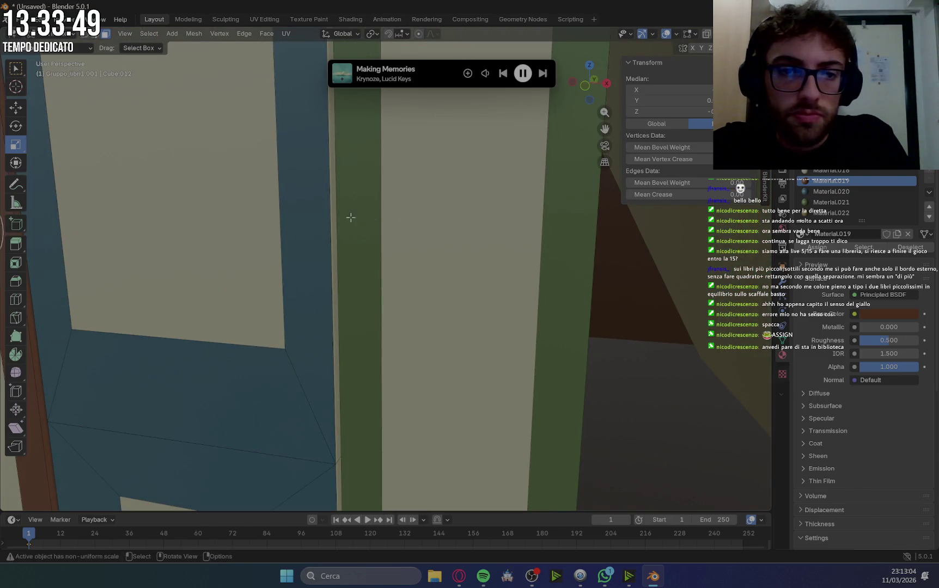
click(334, 212)
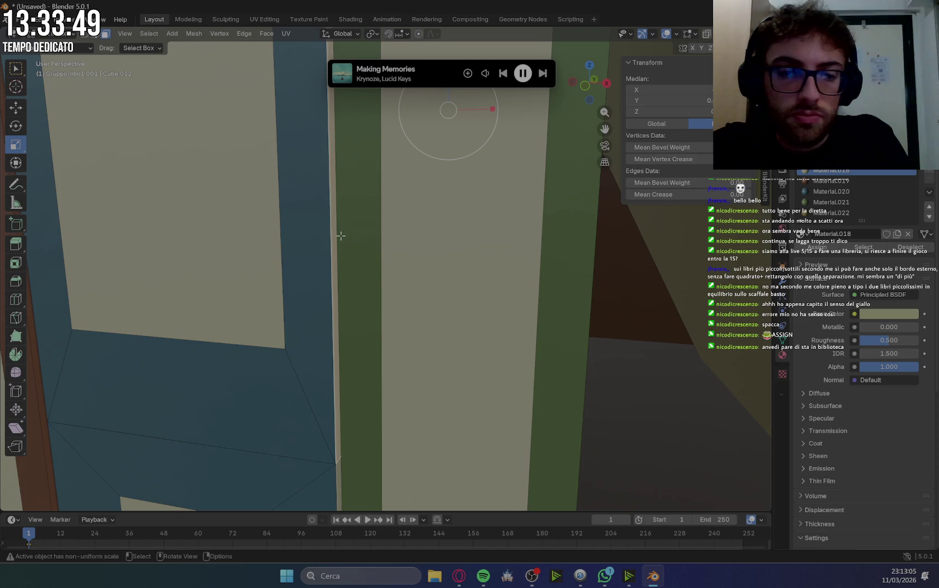
shift+click(337, 467)
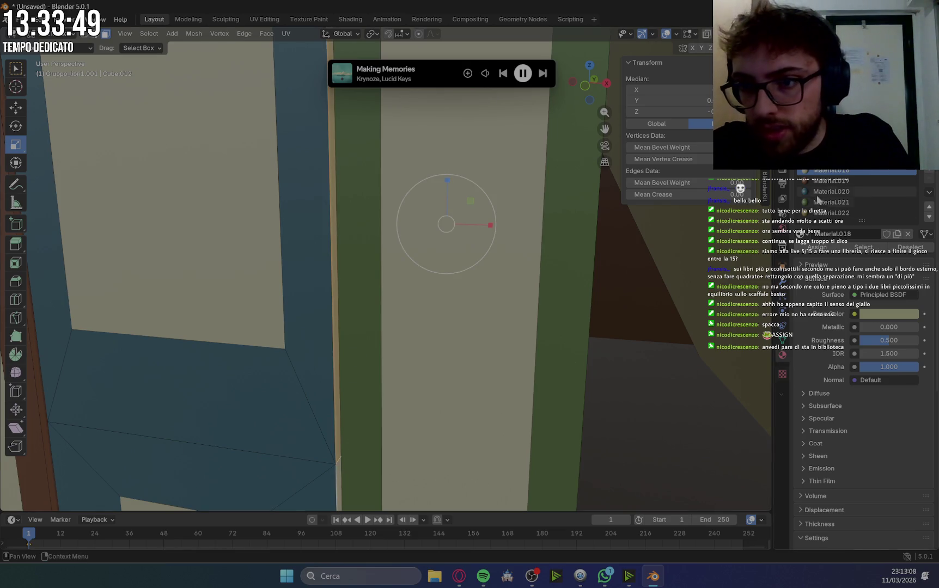
click(818, 196)
Reframe the shelves frontally, make the green Material.021 active, and bring up the editing-mode list.
scroll(550, 295, down, 6)
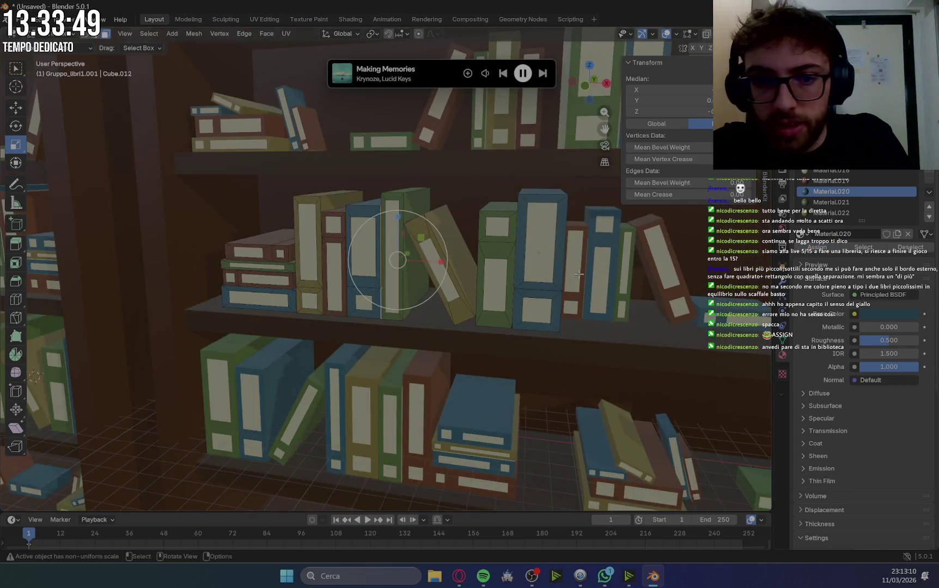
scroll(550, 294, up, 2)
middle_drag(550, 295, 507, 299)
shift+middle_drag(631, 339, 459, 306)
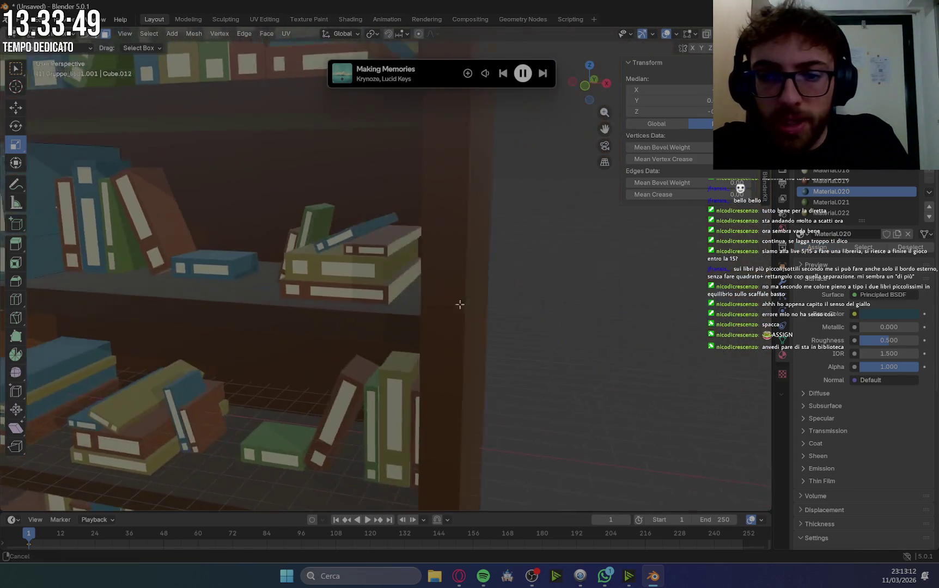
scroll(363, 240, up, 5)
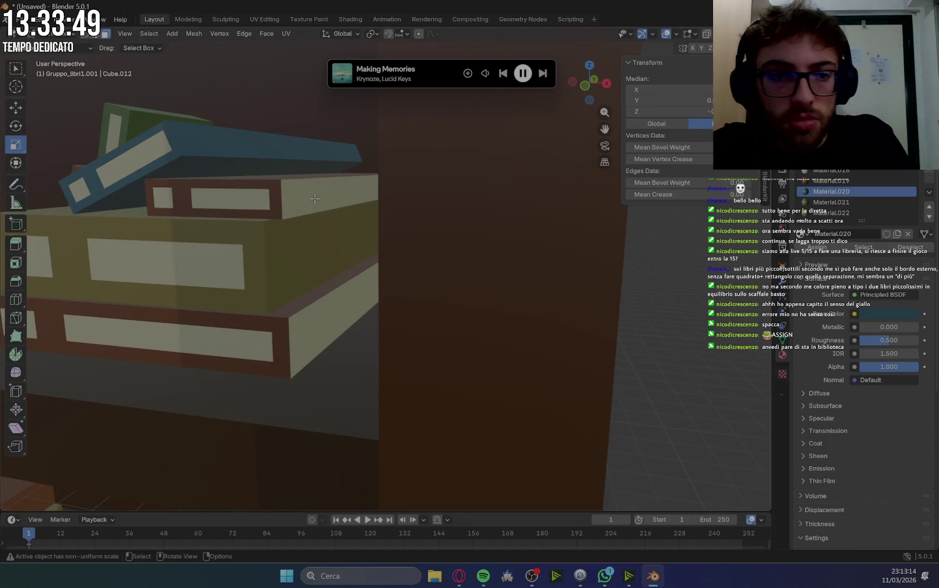
scroll(310, 197, down, 3)
scroll(313, 199, down, 2)
scroll(332, 238, up, 3)
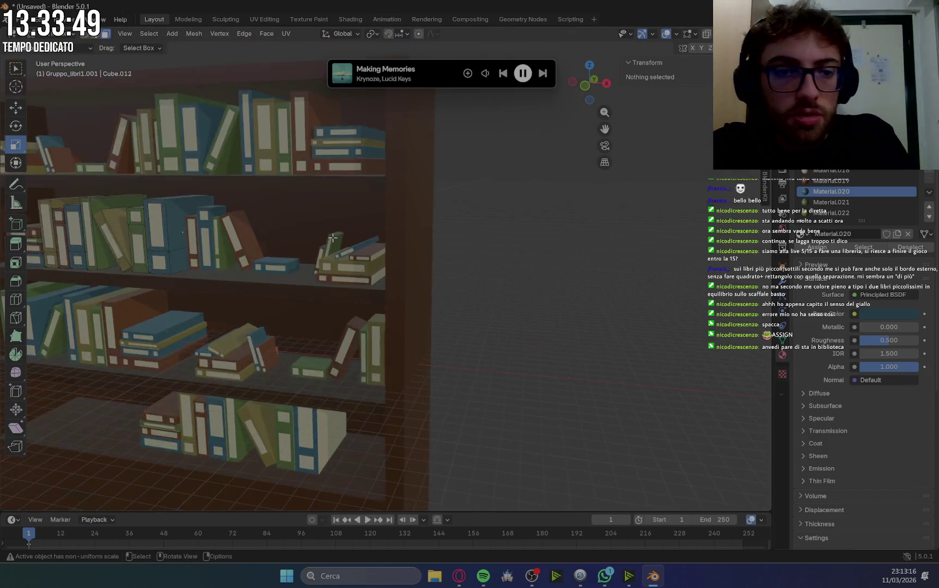
scroll(332, 238, up, 2)
shift+middle_drag(320, 261, 329, 267)
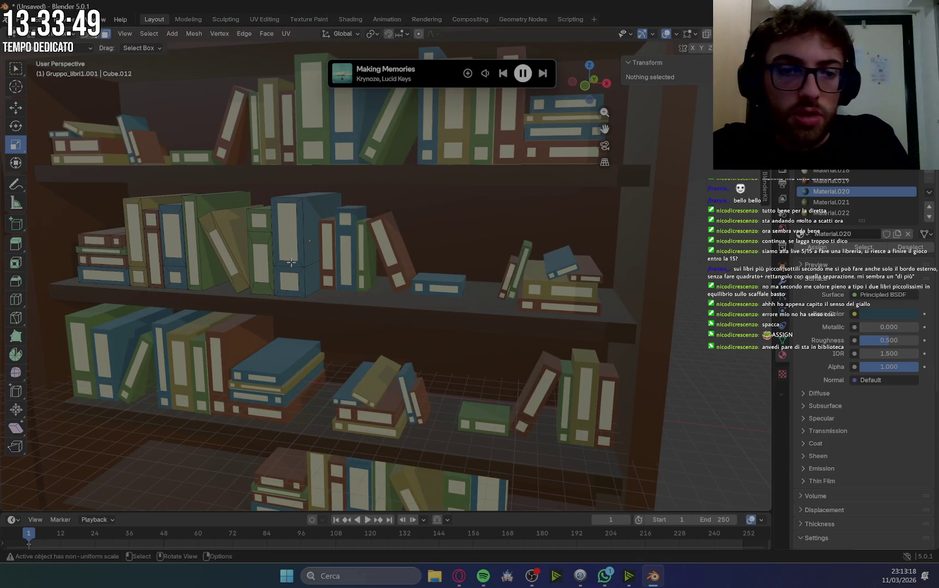
click(271, 250)
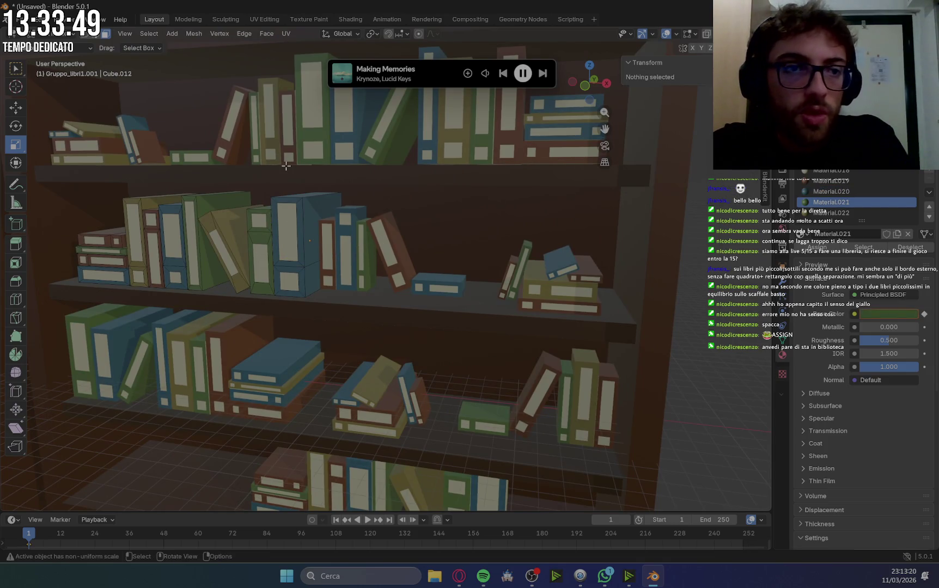
mouse_move(288, 222)
middle_down()
mouse_move(324, 230)
mouse_move(334, 221)
mouse_move(268, 184)
middle_up()
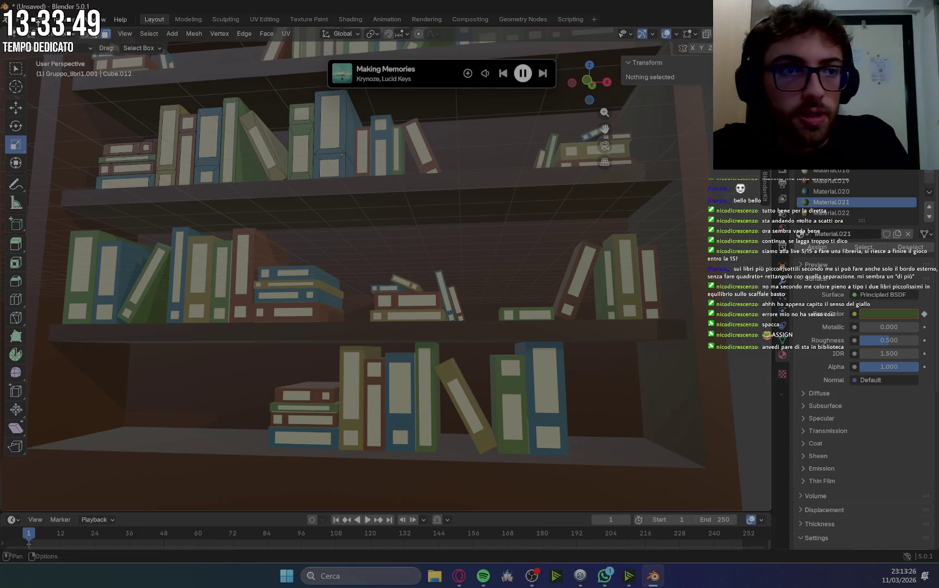
click(65, 34)
Return to Object Mode and select the second bookcase's Gruppo_libri3.002 book group.
click(61, 49)
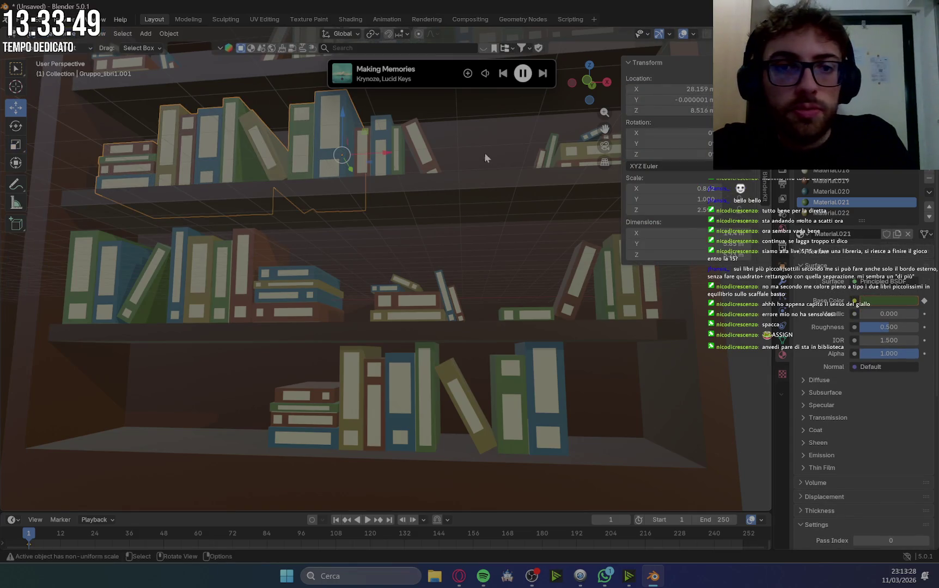
click(423, 158)
shift+middle_drag(422, 158, 413, 244)
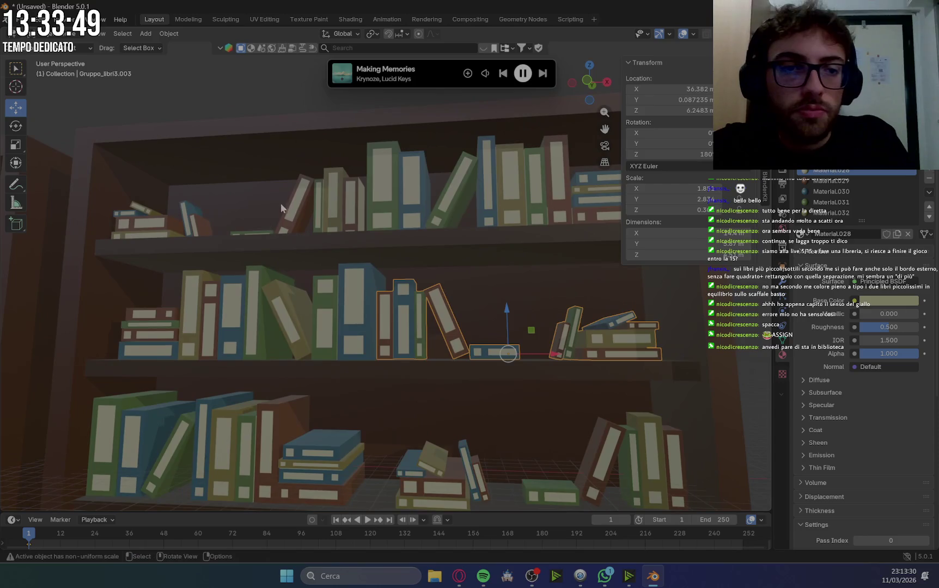
click(297, 212)
shift+middle_drag(297, 212, 303, 252)
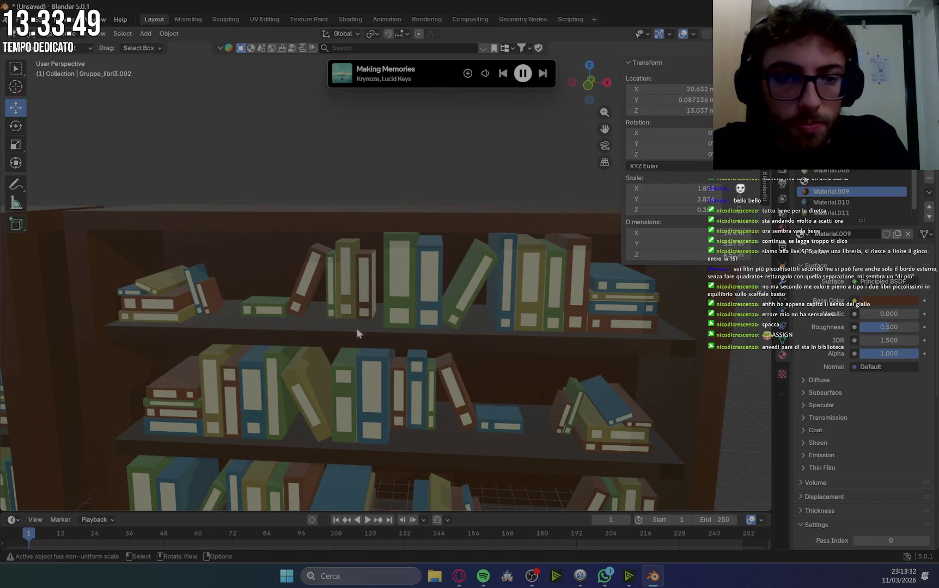
scroll(357, 328, up, 3)
Put Gruppo_libri3.002 into Edit Mode, zoom in and select a side face of the brown book.
click(49, 33)
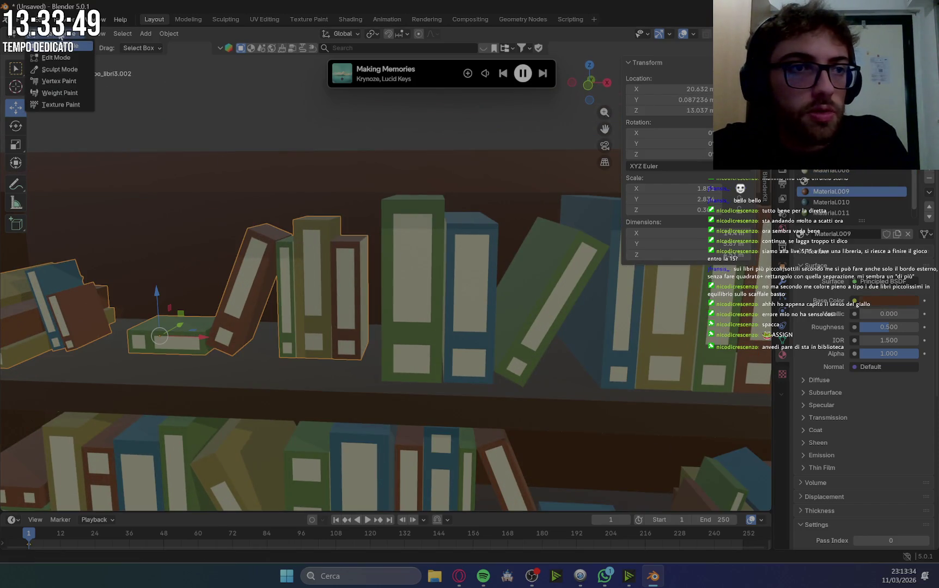
click(52, 58)
mouse_move(338, 272)
middle_down()
mouse_move(364, 281)
mouse_move(392, 316)
middle_up()
scroll(364, 281, up, 5)
click(399, 325)
Assign the brown Material.009 to the brown book's tall and lower side faces.
click(413, 279)
shift+click(411, 321)
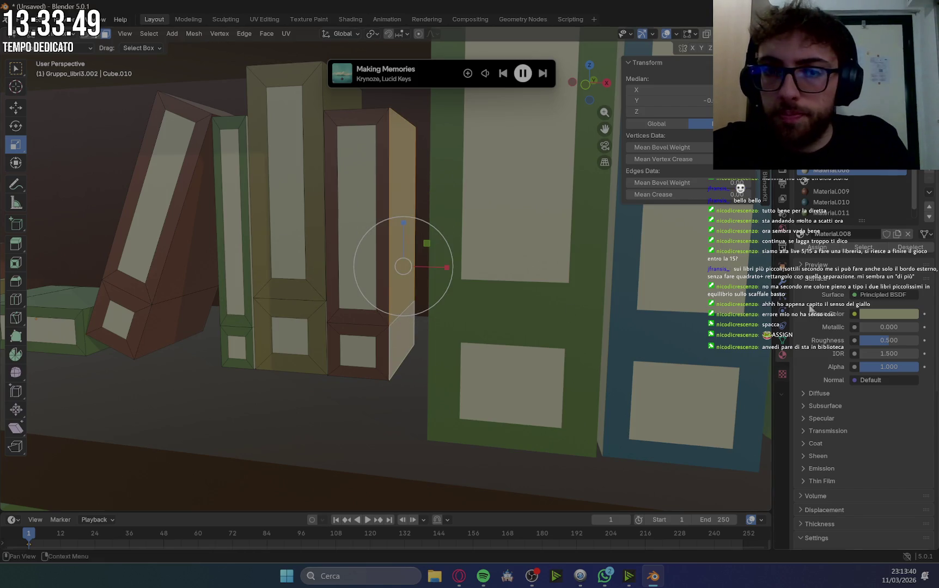
click(831, 191)
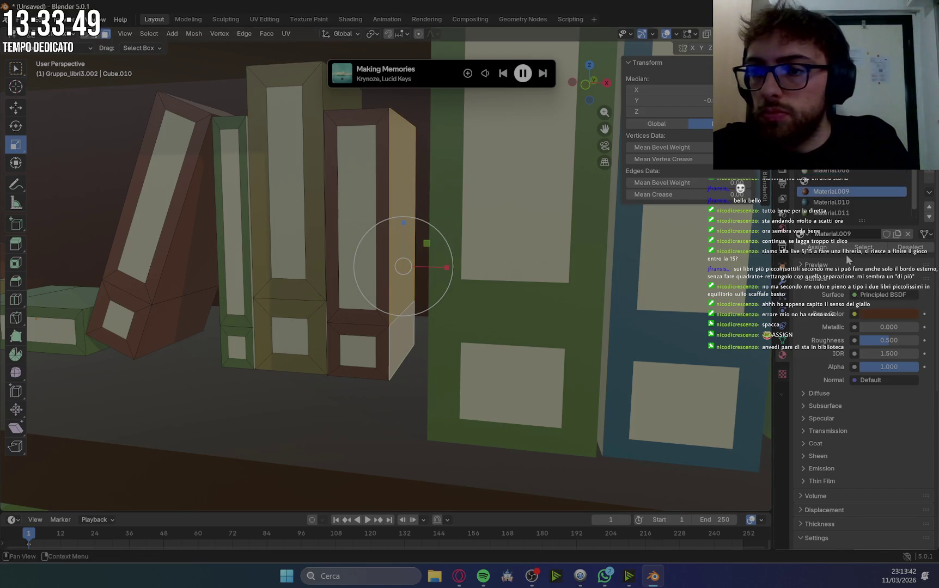
click(824, 250)
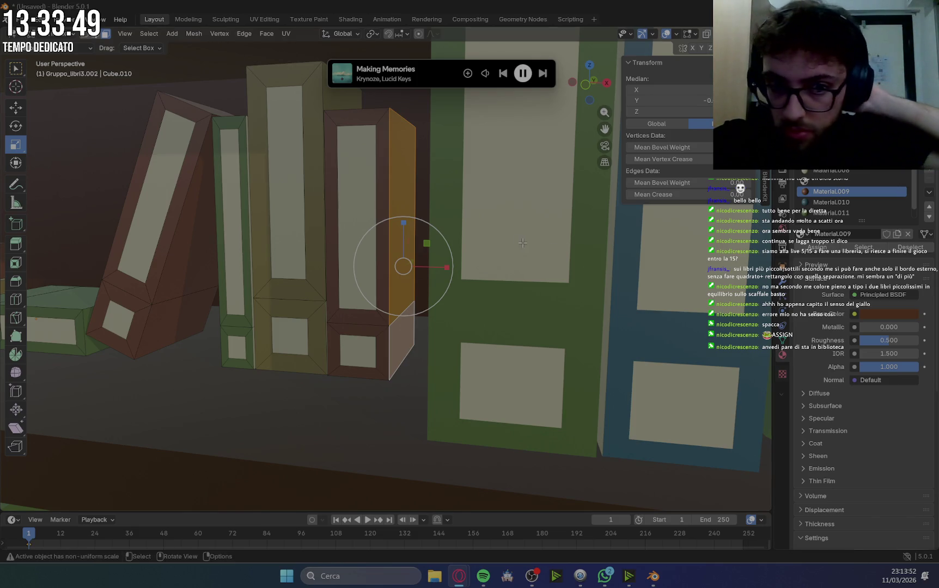
mouse_move(509, 181)
middle_down()
mouse_move(526, 178)
mouse_move(455, 198)
middle_up()
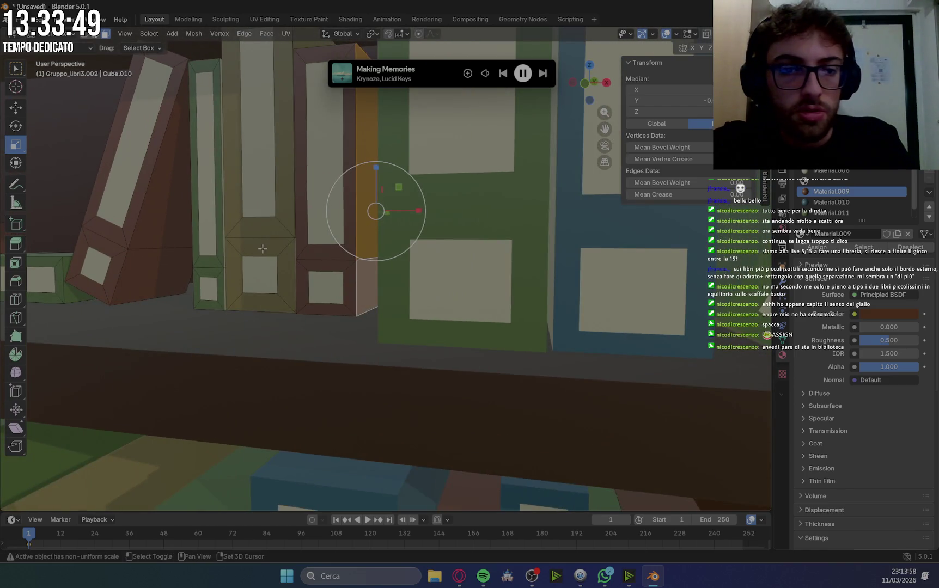
Zoom in and assign the brown Material.009 to the red book's bottom edge face.
shift+scroll(427, 243, up, 5)
shift+scroll(445, 242, up, 3)
shift+scroll(306, 284, down, 1)
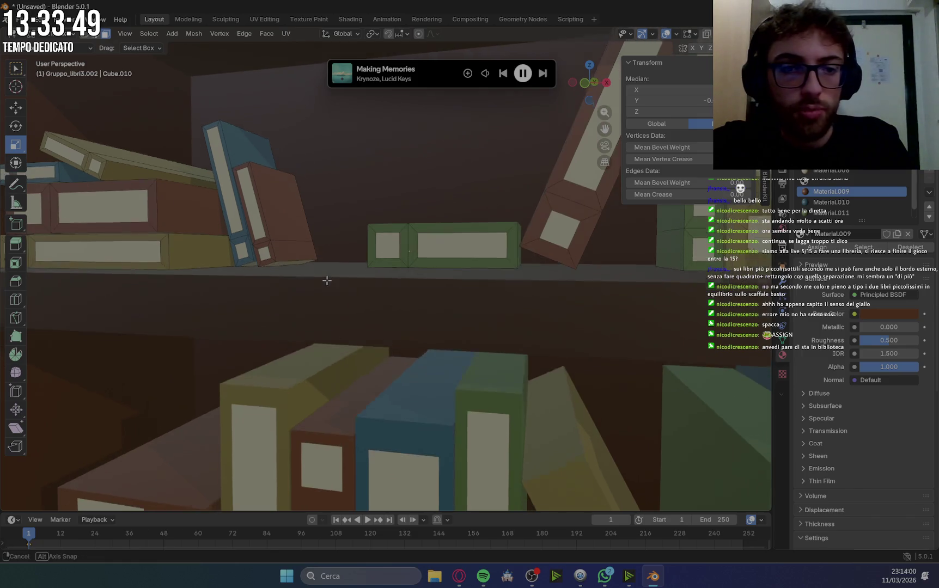
shift+scroll(321, 279, down, 1)
scroll(291, 223, up, 3)
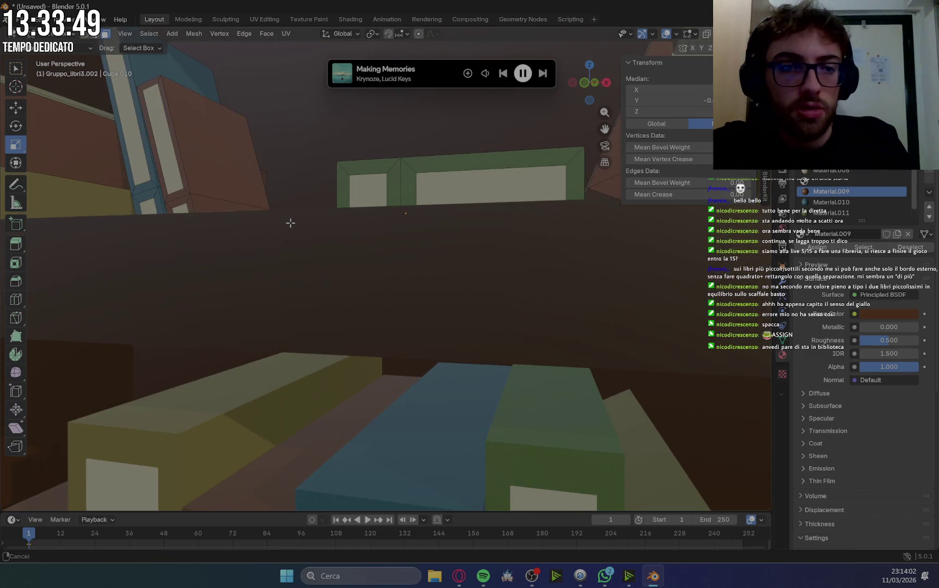
scroll(294, 227, up, 2)
scroll(303, 232, up, 1)
click(247, 260)
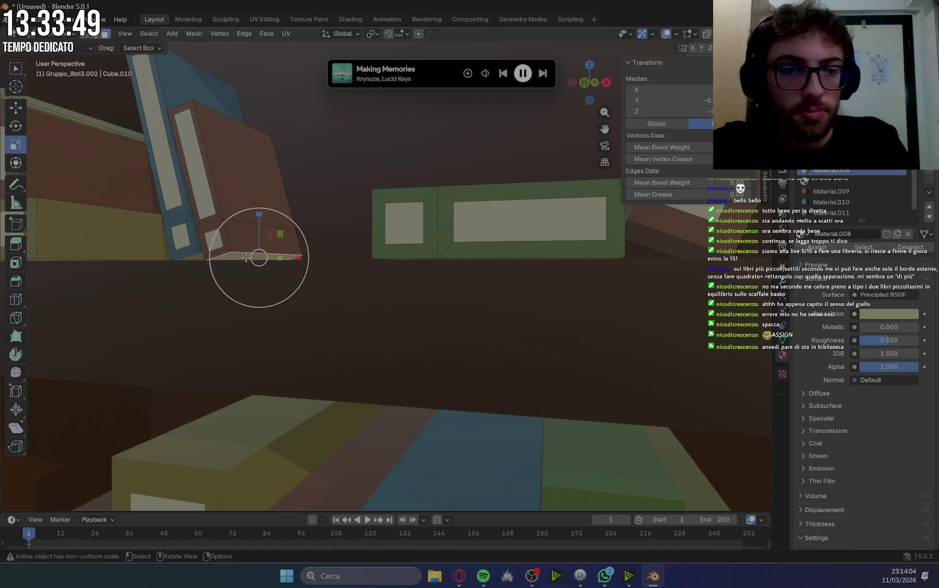
click(842, 193)
click(817, 247)
scroll(381, 245, down, 3)
Select a thin face of the leaning book, make Material.010 active, then clear the selection.
mouse_move(413, 226)
middle_down()
mouse_move(437, 295)
mouse_move(391, 255)
mouse_move(358, 327)
middle_up()
scroll(391, 256, up, 3)
shift+click(348, 329)
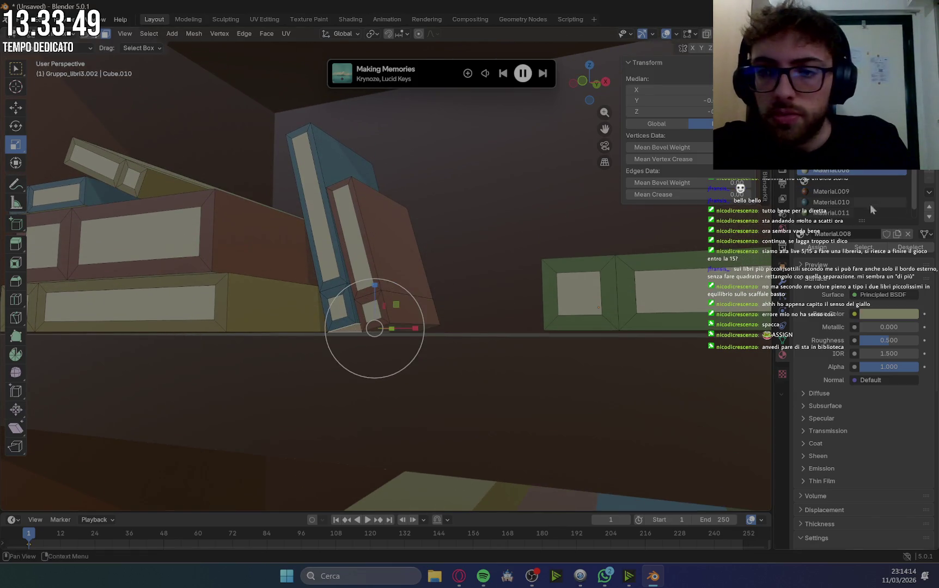
click(850, 202)
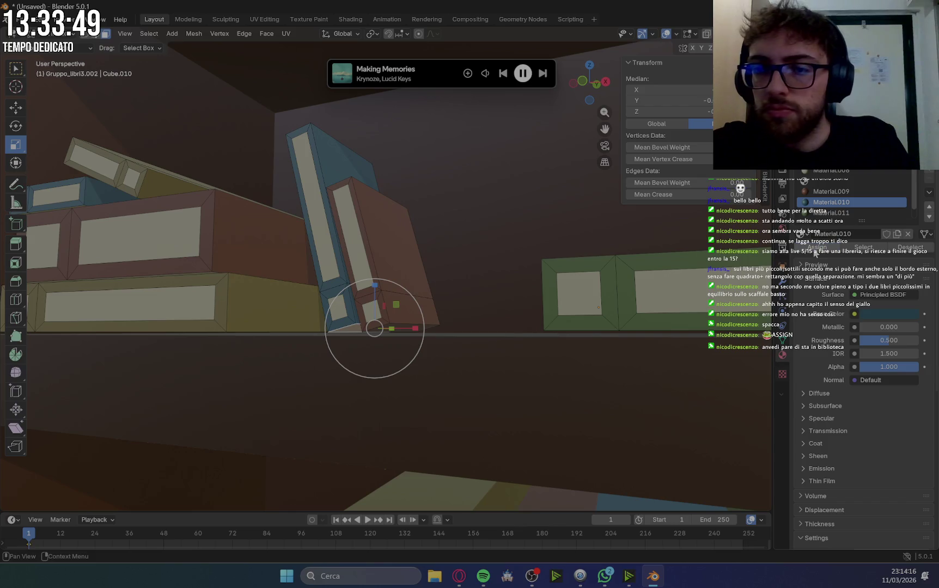
scroll(534, 275, down, 3)
scroll(469, 234, down, 2)
scroll(460, 229, up, 2)
click(457, 217)
scroll(460, 245, up, 4)
middle_drag(463, 247, 474, 230)
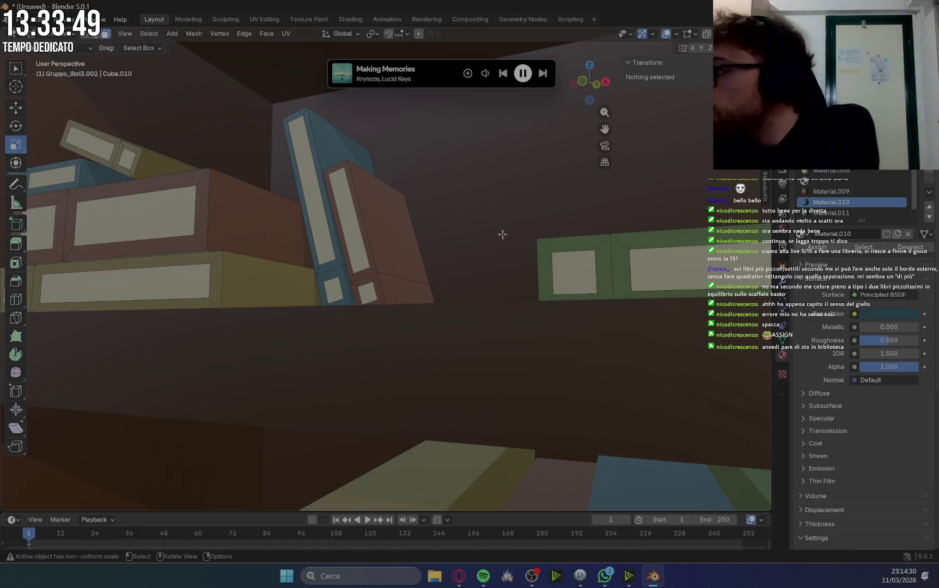
middle_drag(556, 234, 668, 269)
middle_drag(388, 236, 406, 223)
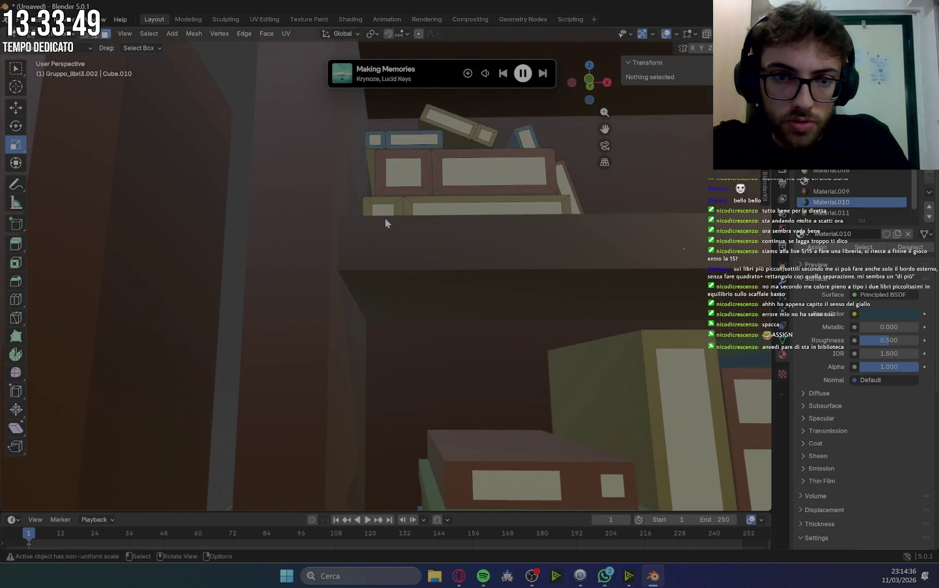
Assign Material.010 to the red book's left and top thin faces.
click(415, 208)
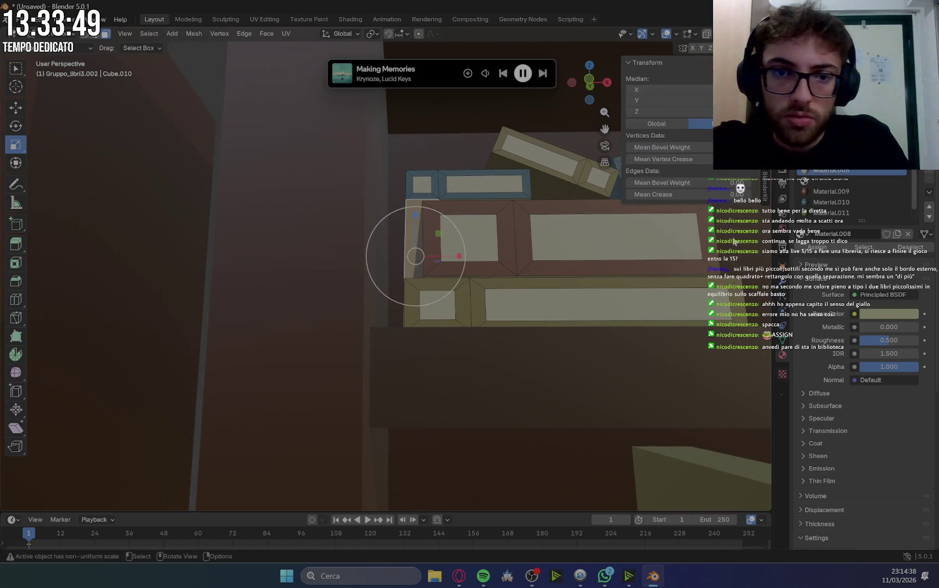
middle_drag(545, 240, 523, 249)
shift+click(438, 286)
click(833, 204)
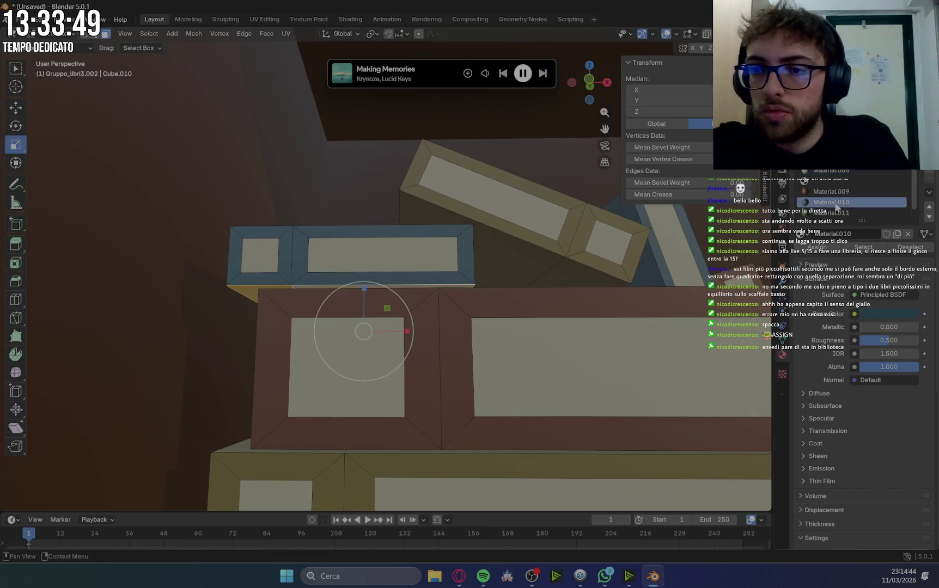
click(817, 247)
scroll(440, 321, down, 5)
mouse_move(440, 320)
middle_down()
mouse_move(435, 330)
mouse_move(483, 377)
middle_up()
mouse_move(670, 381)
middle_down()
mouse_move(646, 348)
mouse_move(451, 353)
mouse_move(445, 254)
middle_up()
scroll(451, 353, up, 6)
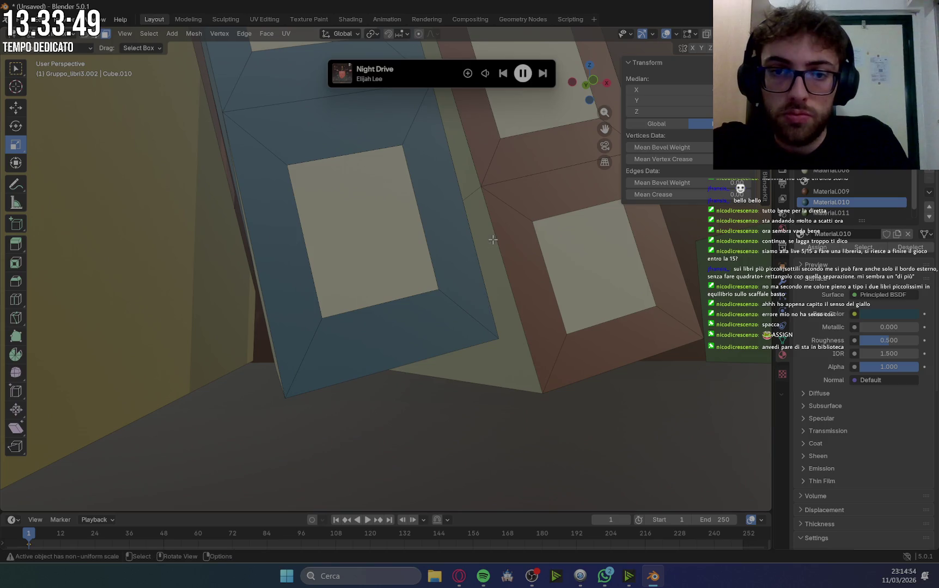
Select the green book's spine face, make Material.009 active, then clear the selection.
click(493, 239)
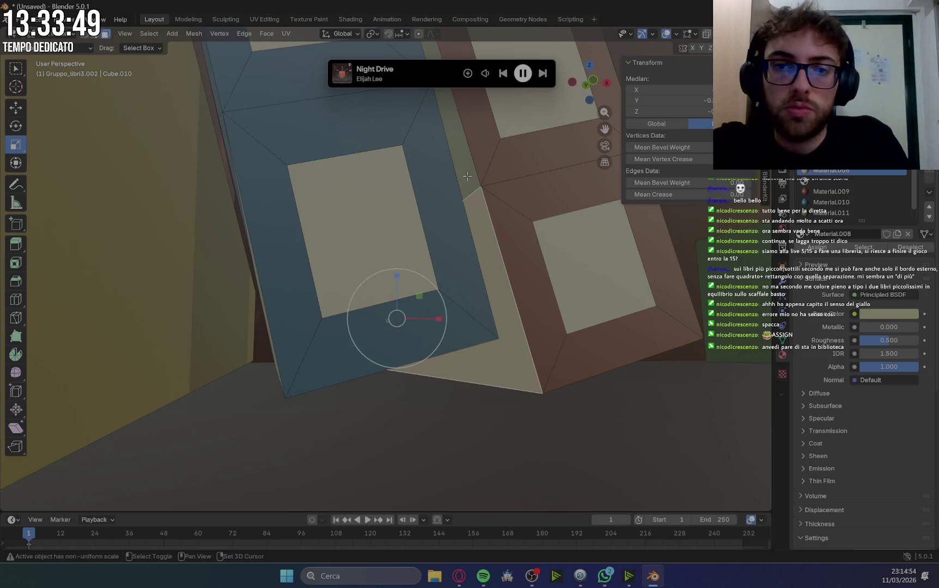
click(831, 191)
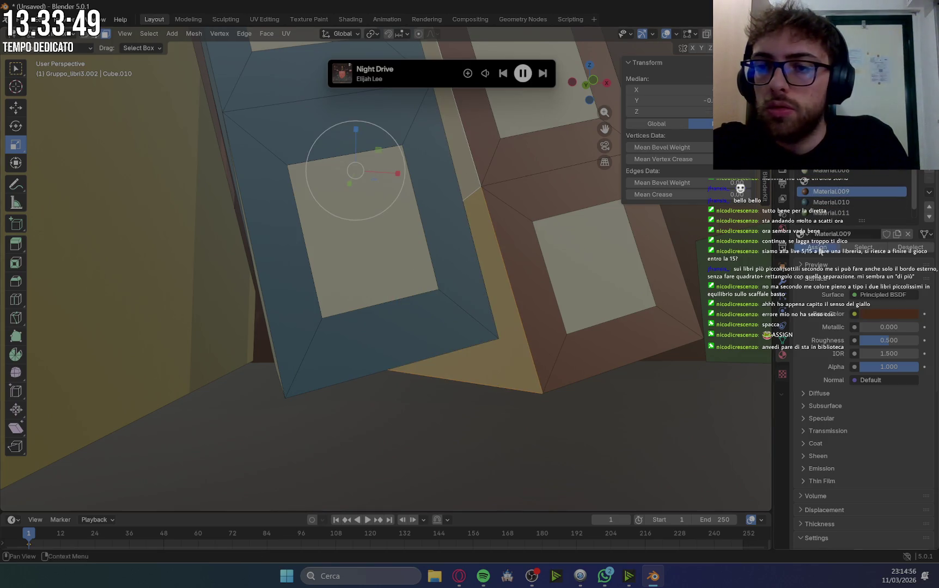
scroll(625, 314, down, 8)
mouse_move(624, 315)
middle_down()
mouse_move(599, 325)
mouse_move(285, 275)
mouse_move(510, 291)
middle_up()
scroll(285, 275, up, 5)
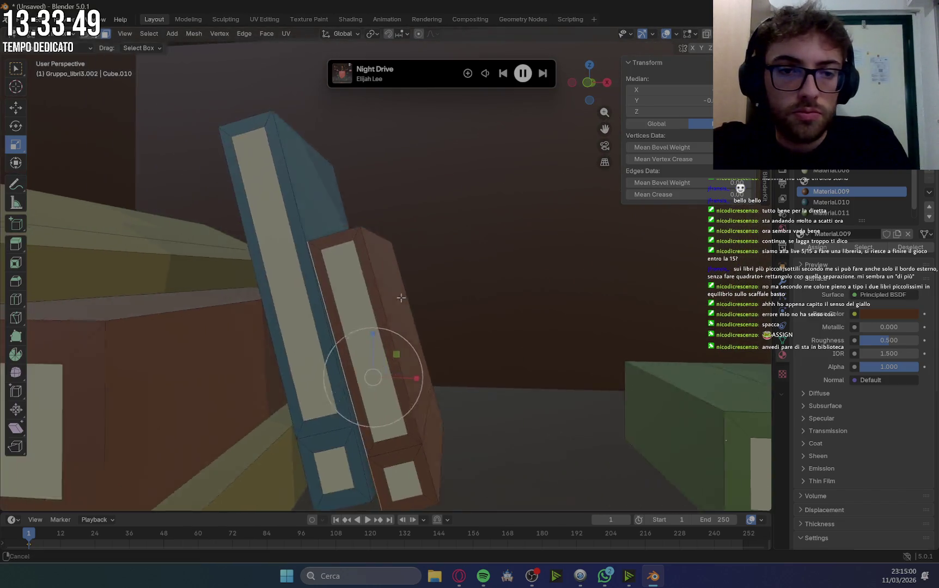
scroll(604, 302, up, 5)
middle_drag(587, 302, 403, 327)
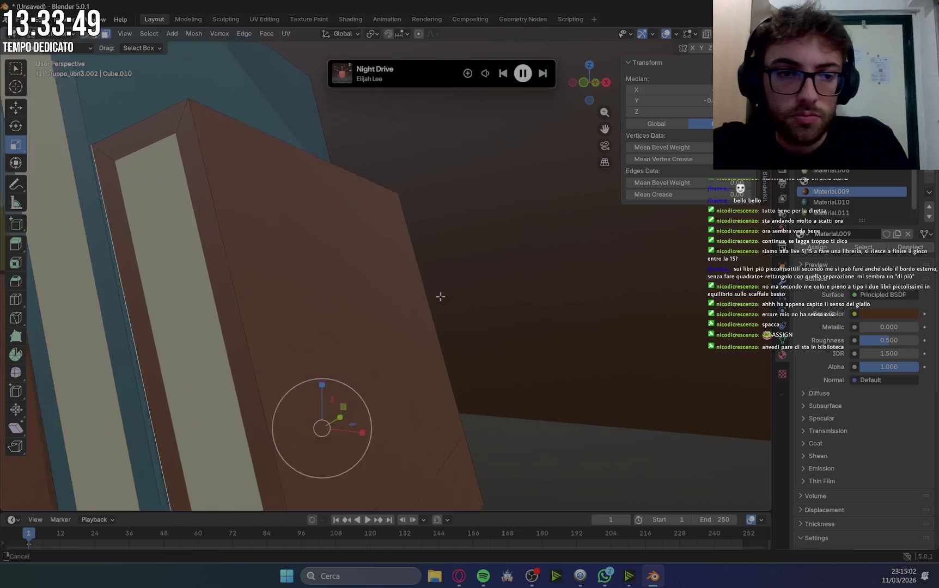
scroll(412, 364, down, 6)
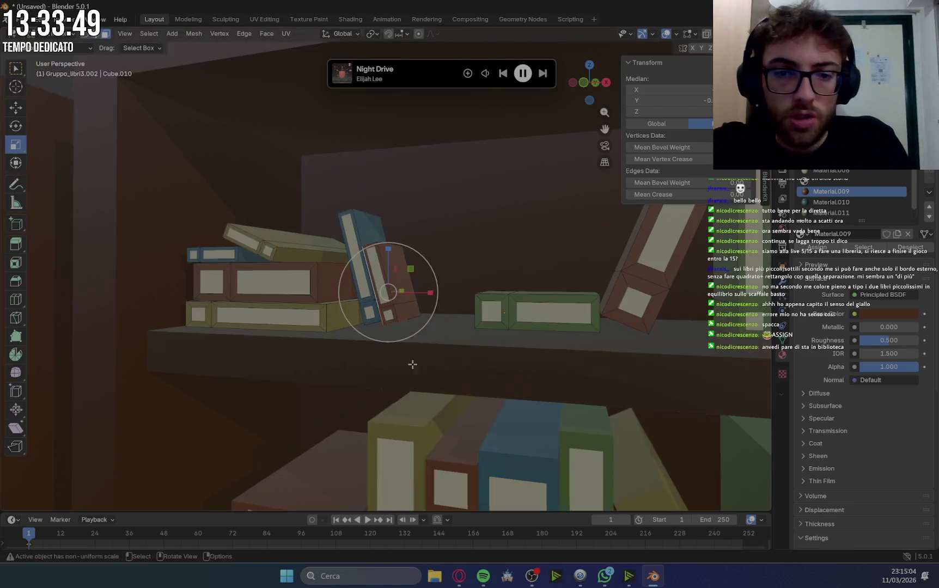
click(410, 222)
shift+middle_drag(575, 278, 515, 290)
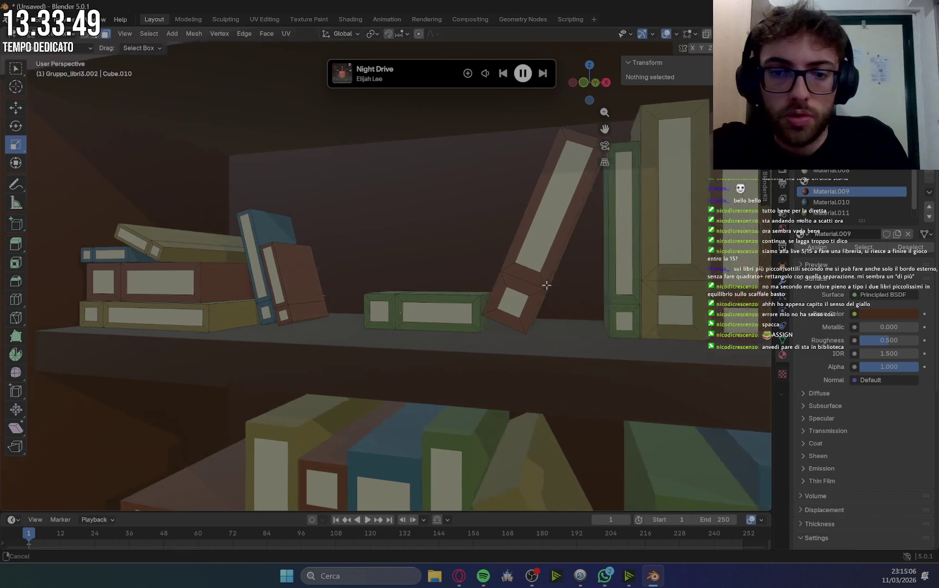
Assign the green Material.011 to the first book's spine edge strip.
mouse_move(608, 305)
ctrl+middle_down()
mouse_move(577, 287)
mouse_move(429, 269)
ctrl+middle_up()
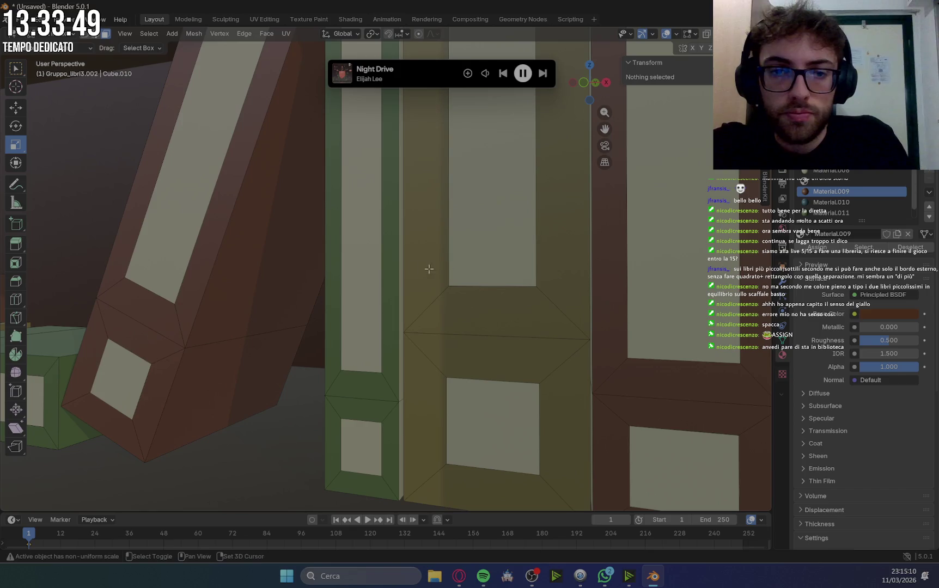
click(401, 269)
shift+click(401, 407)
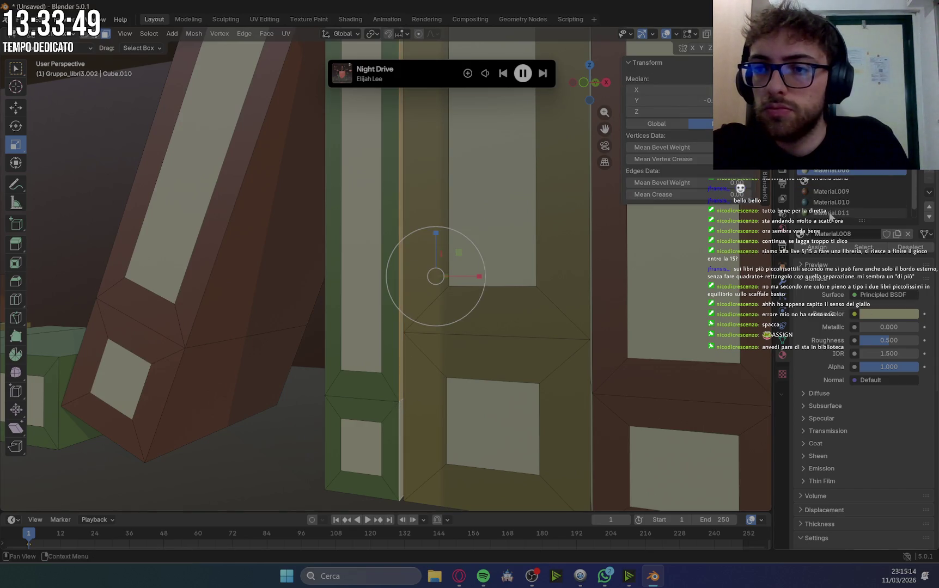
click(831, 214)
click(817, 247)
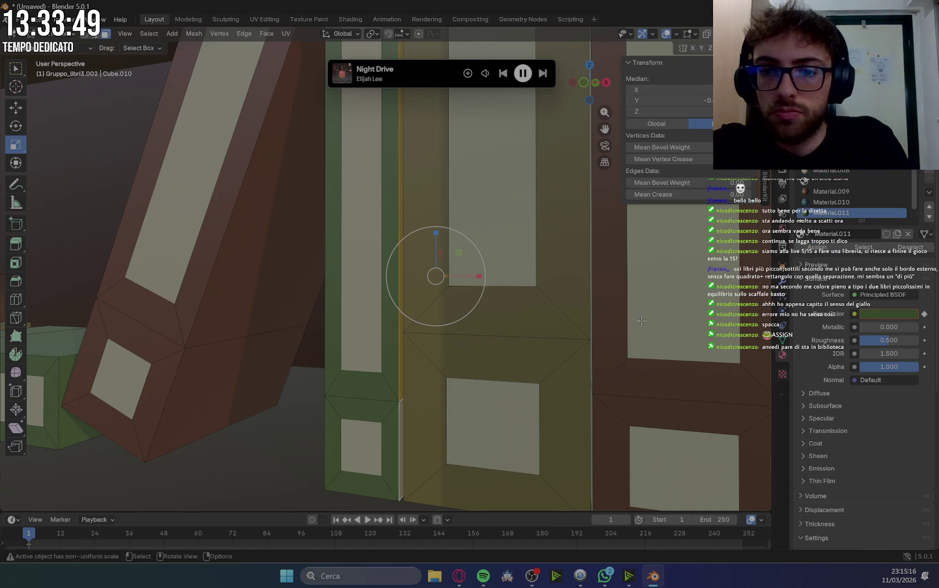
Select the next book's spine strip edges and pick the brown Material.009.
click(591, 263)
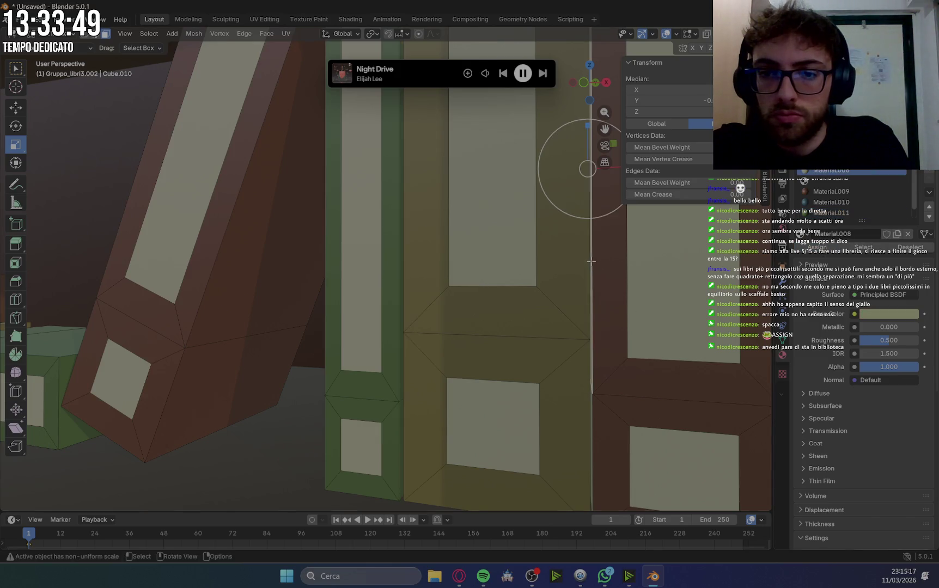
shift+click(591, 403)
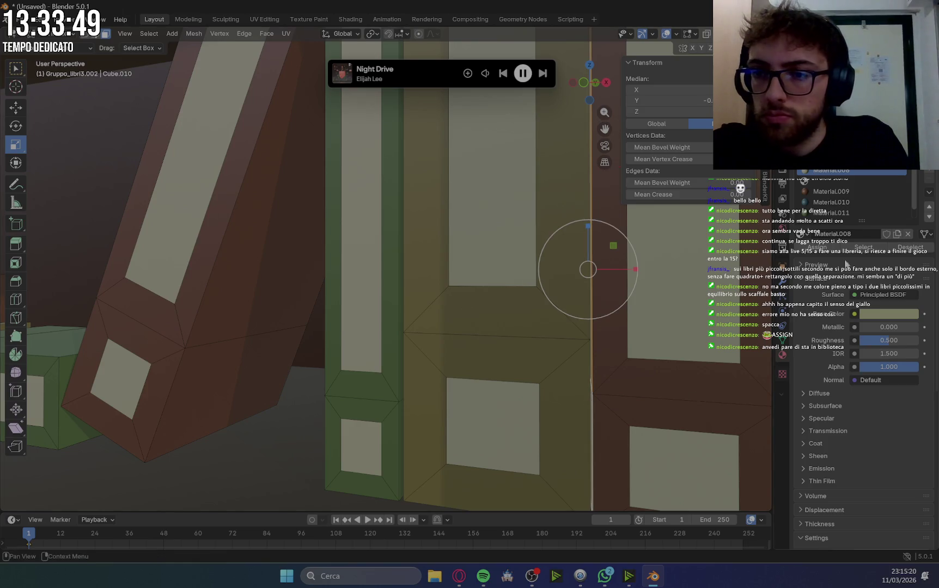
click(843, 193)
scroll(509, 210, down, 3)
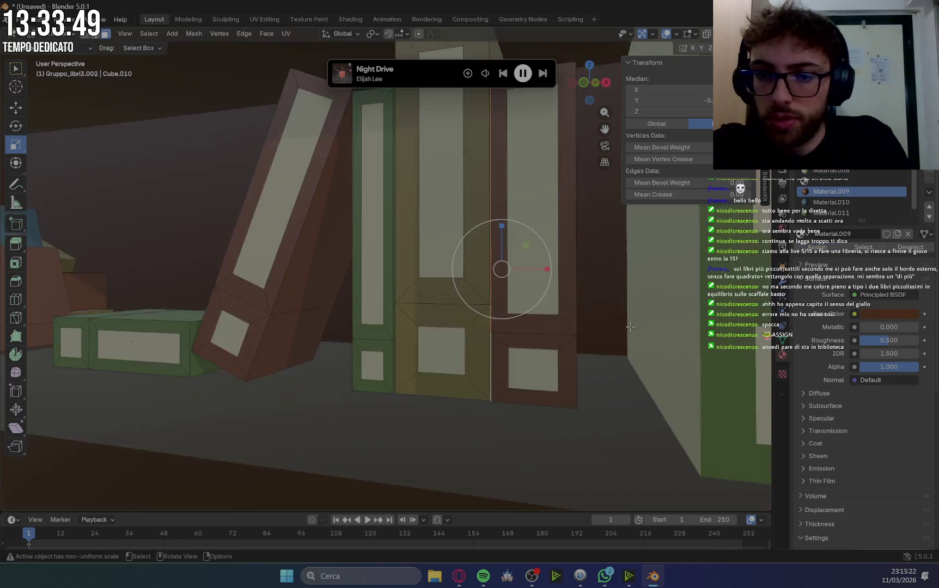
scroll(508, 210, down, 2)
Select the strip edge between the yellow and brown books and pick olive Material.012.
click(524, 134)
mouse_move(523, 134)
middle_down()
mouse_move(662, 289)
mouse_move(464, 348)
middle_up()
scroll(662, 288, up, 5)
scroll(686, 300, down, 5)
scroll(648, 298, up, 5)
scroll(463, 347, down, 4)
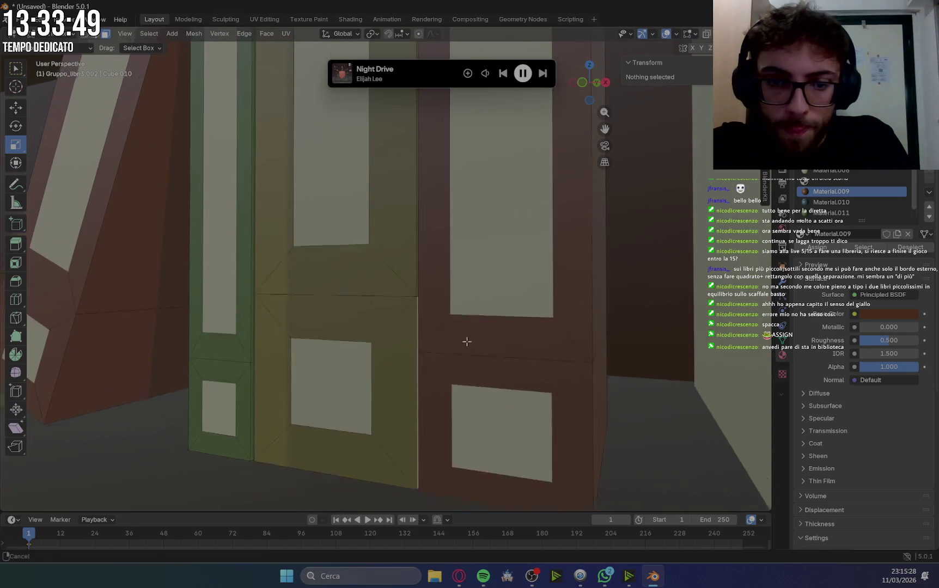
click(419, 236)
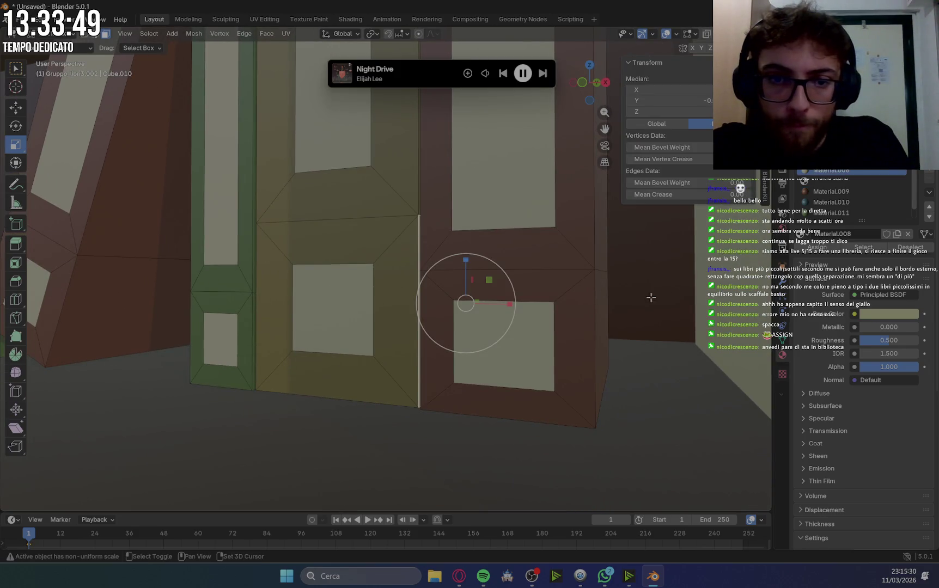
scroll(834, 202, down, 1)
click(833, 213)
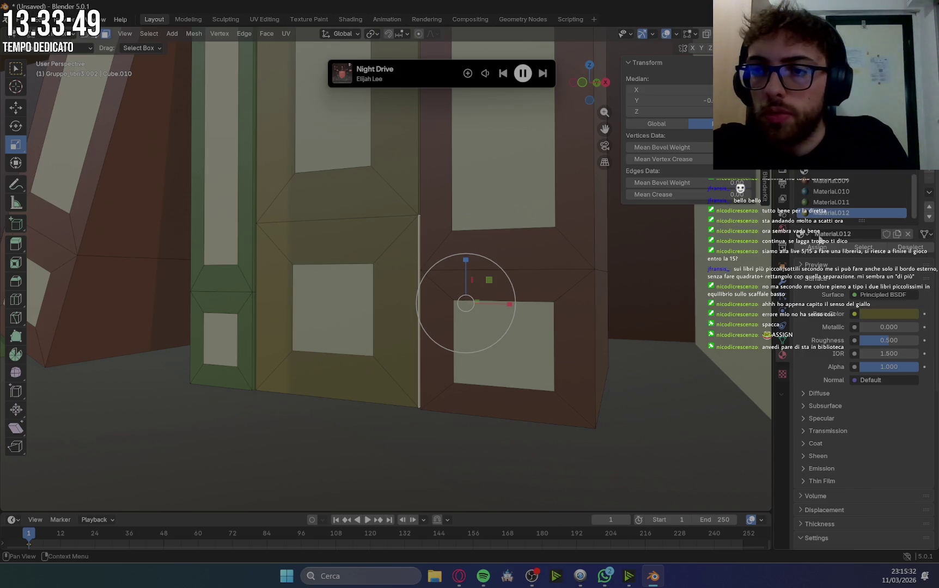
scroll(648, 251, down, 6)
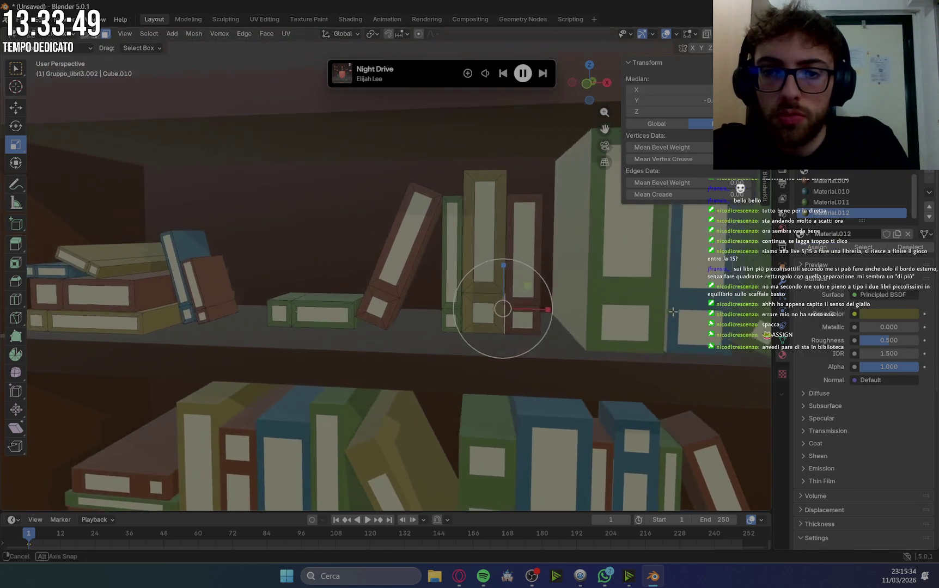
Deselect all mesh edges and orbit around the bookshelf.
middle_drag(632, 256, 649, 250)
click(649, 250)
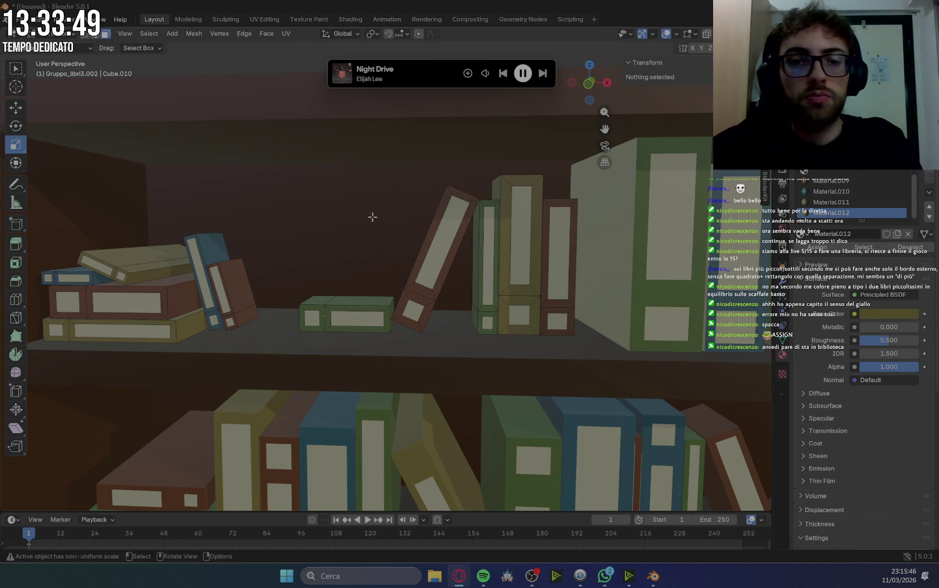
middle_drag(521, 290, 519, 304)
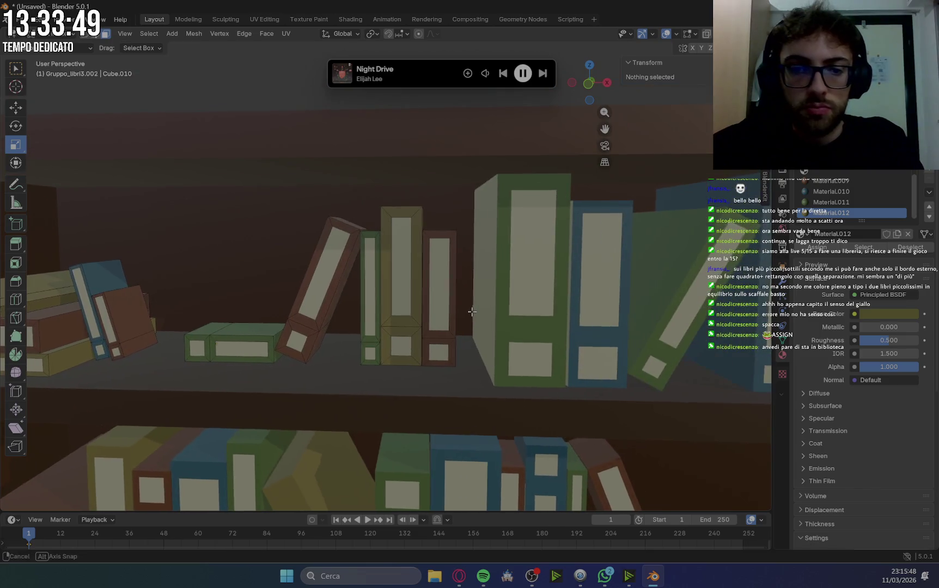
click(54, 36)
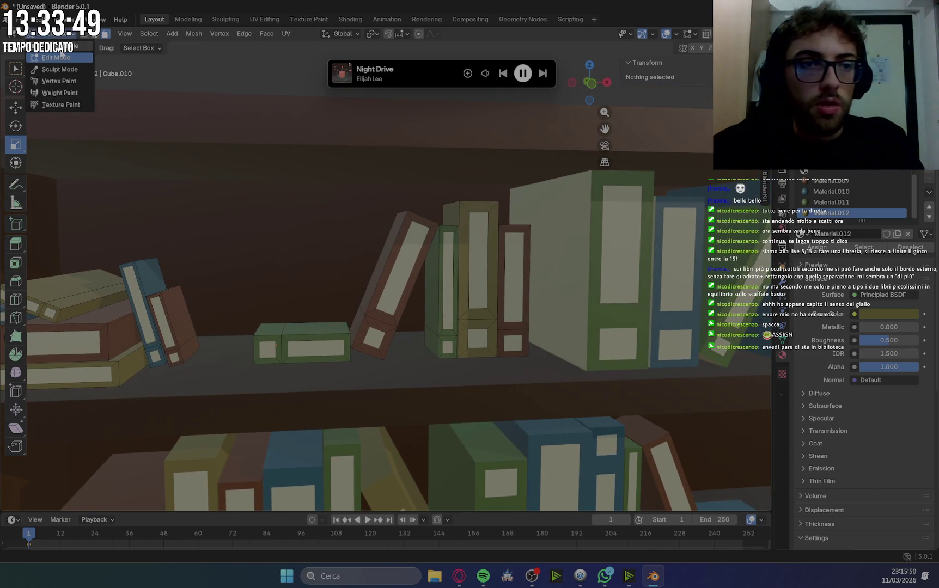
middle_drag(355, 315, 371, 306)
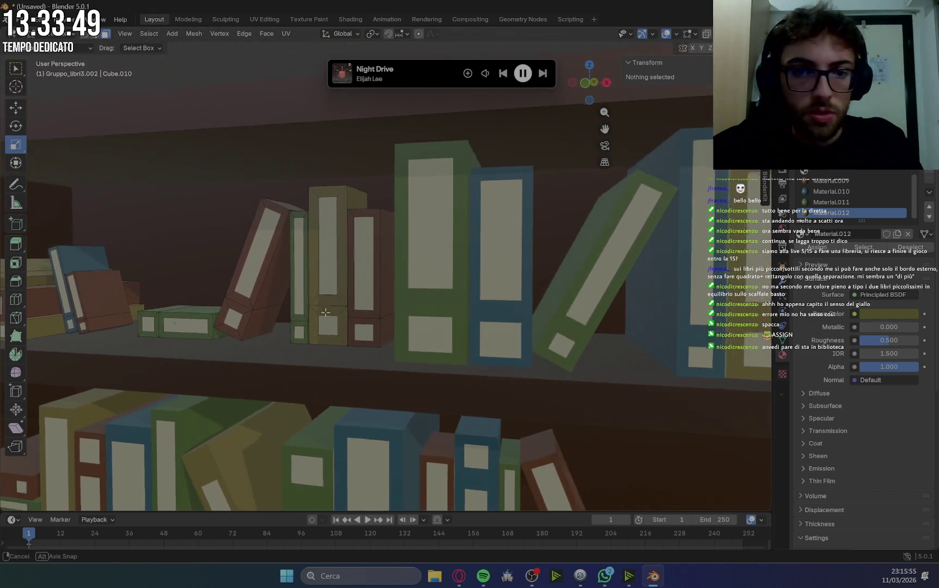
middle_drag(371, 305, 414, 294)
Switch to Object Mode and select the book group Gruppo_libri2.001.
click(58, 35)
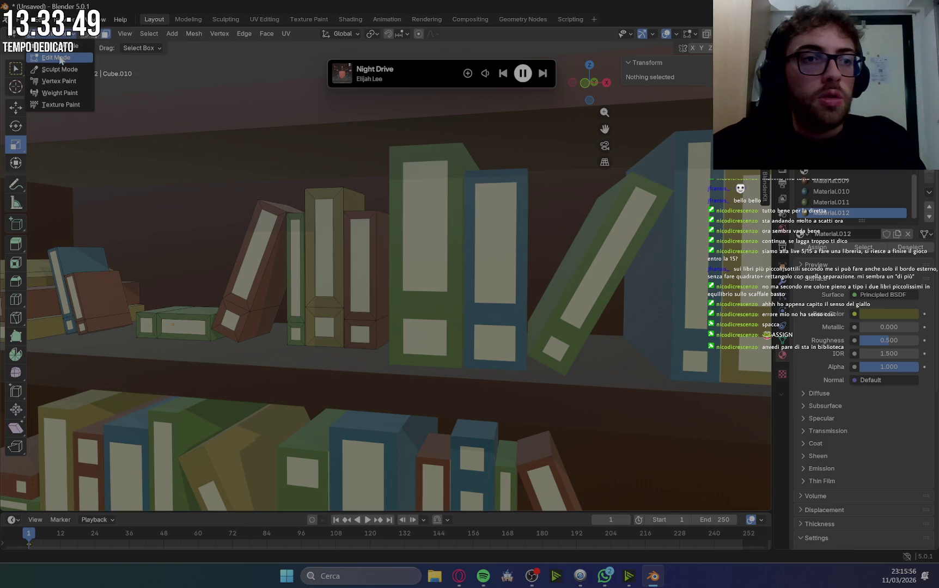
click(54, 46)
click(489, 255)
click(58, 35)
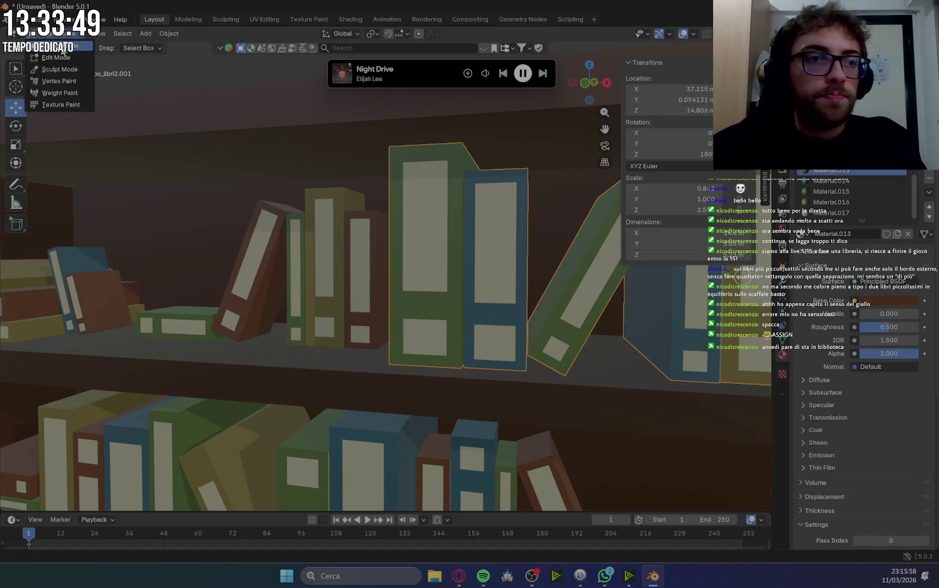
Enter Edit Mode on Gruppo_libri2.001, select the green book's spine edges and pick Material.015.
click(54, 55)
mouse_move(151, 115)
middle_down()
mouse_move(622, 287)
mouse_move(490, 272)
middle_up()
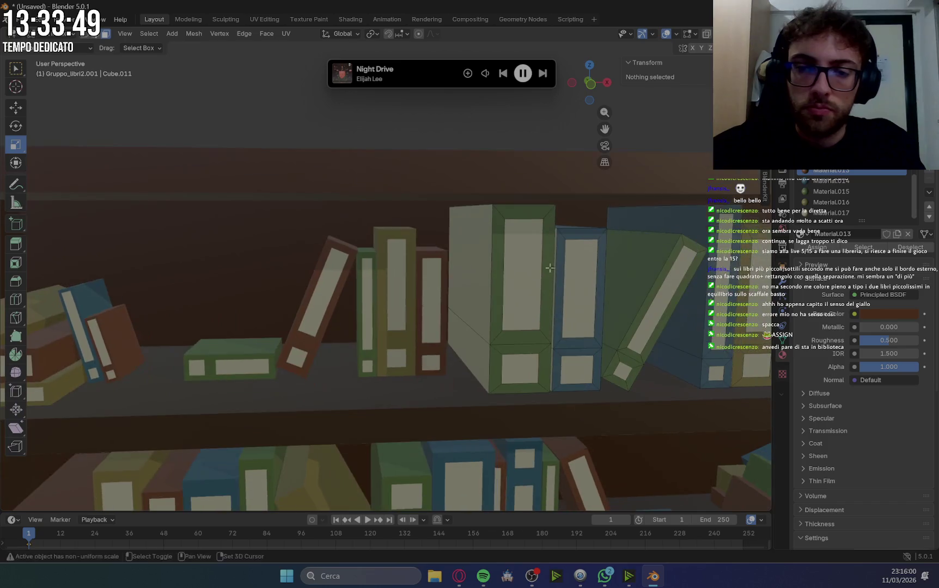
click(452, 262)
mouse_move(543, 337)
middle_down()
mouse_move(606, 314)
mouse_move(670, 345)
mouse_move(536, 253)
middle_up()
key(ctrl+z)
scroll(670, 345, up, 2)
shift+click(393, 166)
shift+click(393, 368)
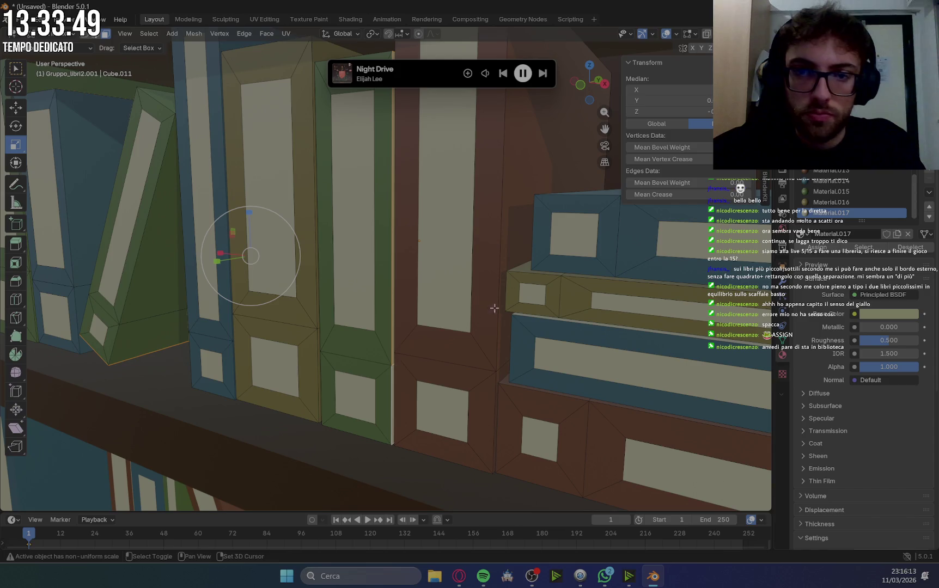
click(831, 191)
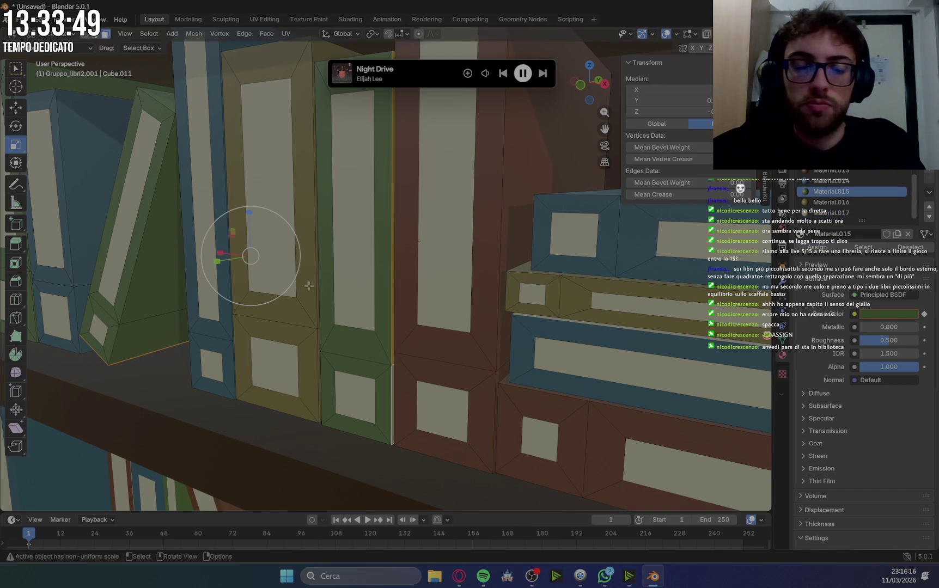
Assign the dark Material.014 to the thin strips on the green book.
middle_drag(274, 275, 446, 315)
scroll(446, 315, down, 2)
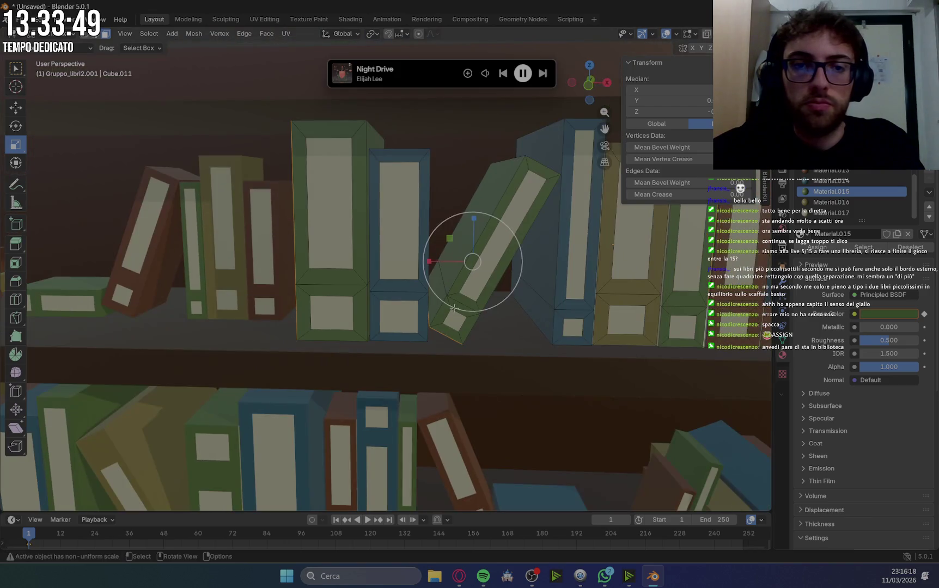
shift+middle_drag(559, 296, 650, 321)
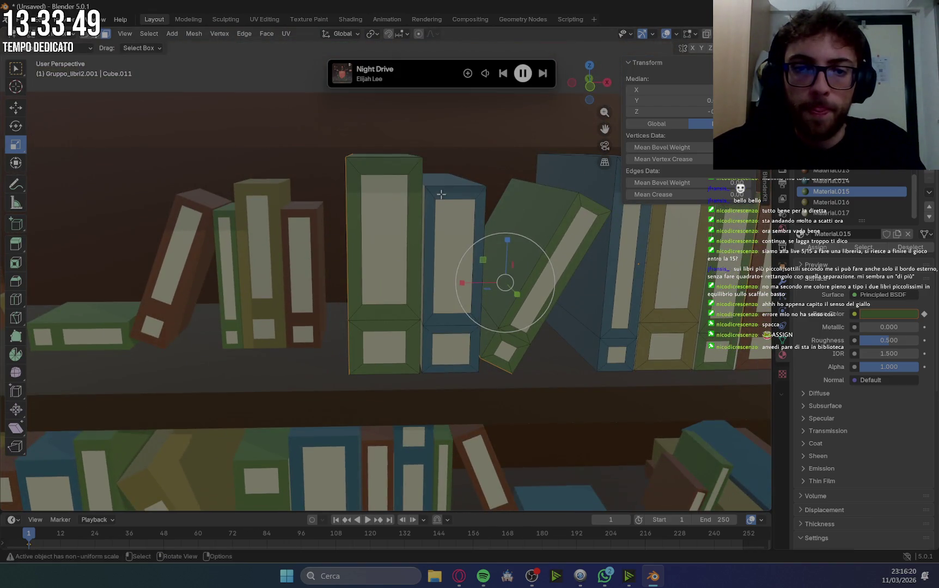
scroll(441, 194, up, 5)
click(494, 257)
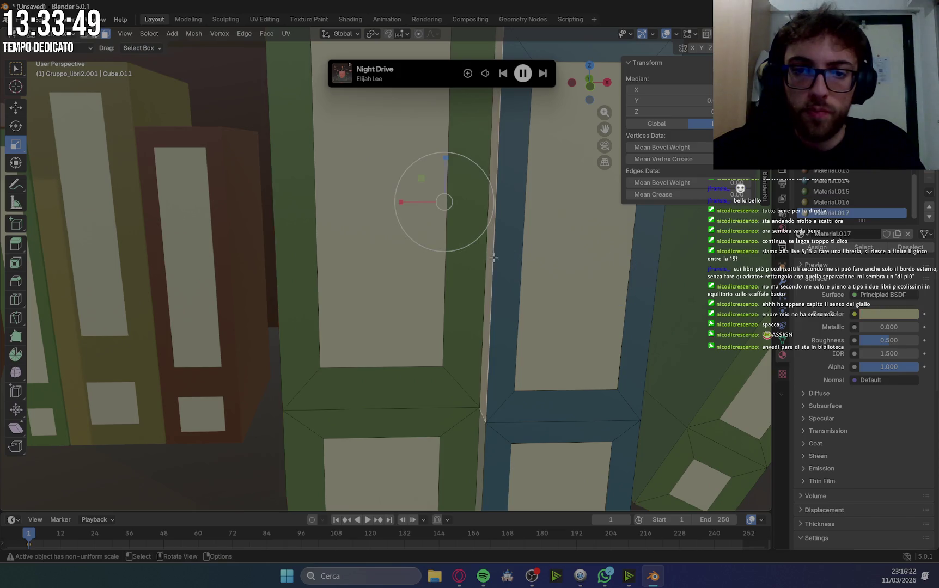
shift+click(481, 429)
click(842, 182)
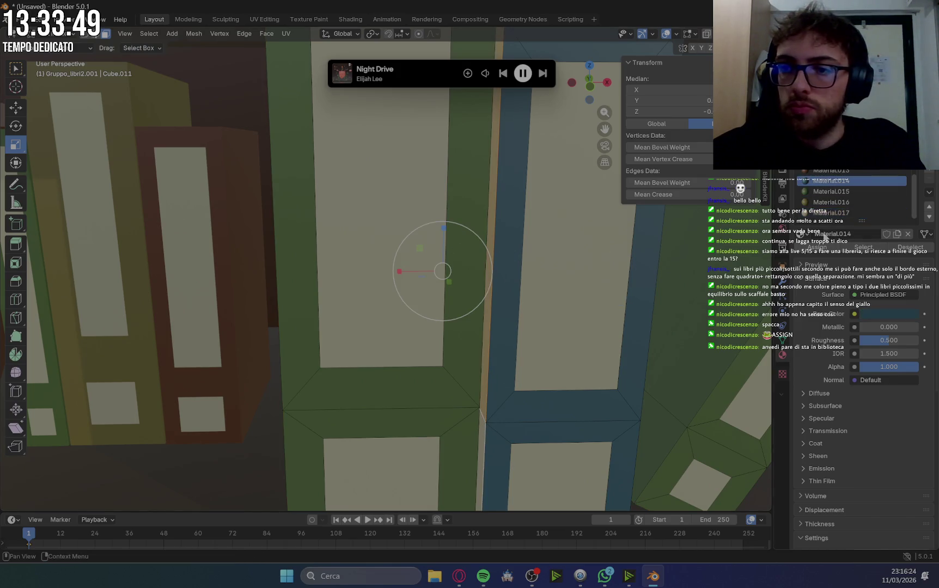
click(817, 247)
Assign the green Material.015 to the thin strip between the books.
scroll(623, 317, down, 5)
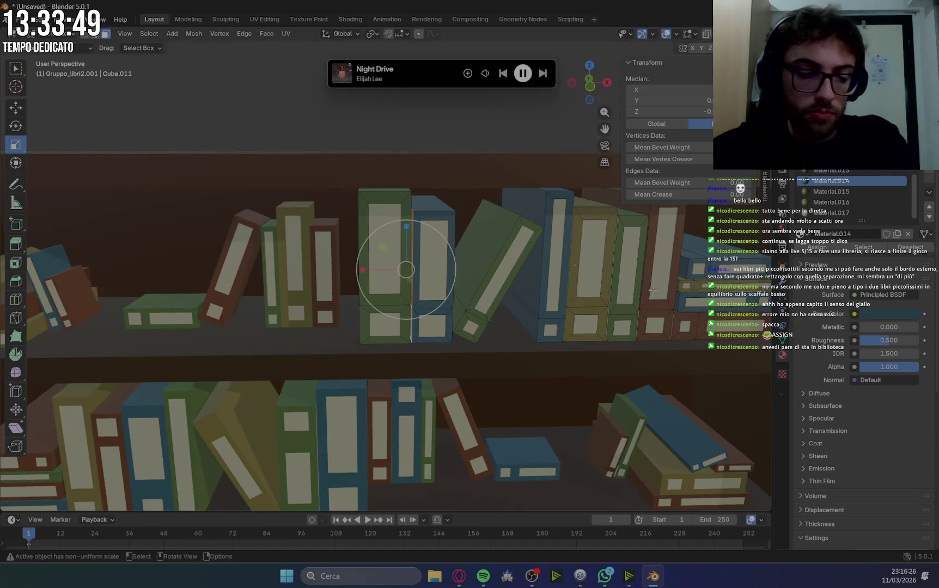
mouse_move(690, 293)
shift+middle_down()
mouse_move(578, 294)
mouse_move(645, 303)
shift+middle_up()
scroll(566, 295, up, 2)
scroll(551, 294, up, 2)
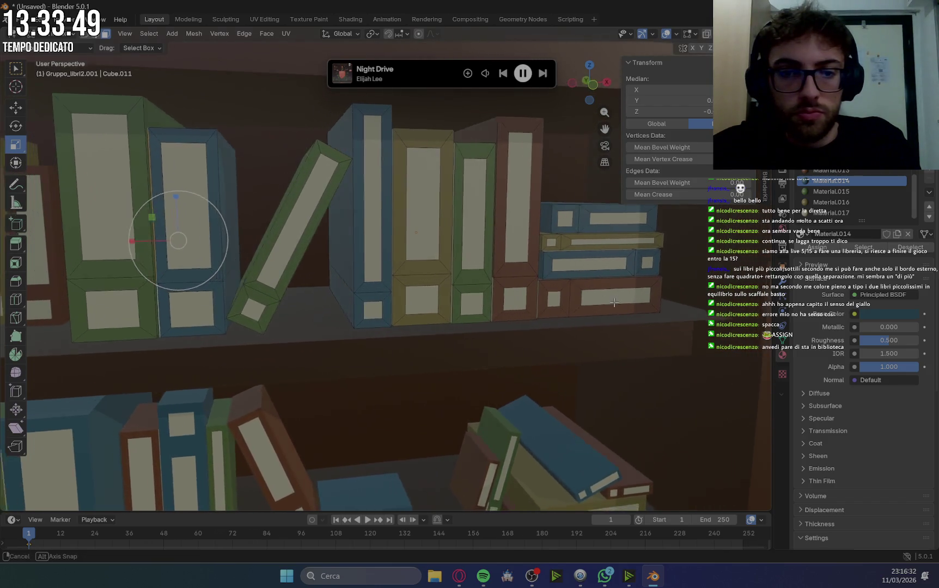
scroll(650, 303, up, 3)
scroll(603, 277, up, 2)
shift+middle_drag(603, 278, 520, 306)
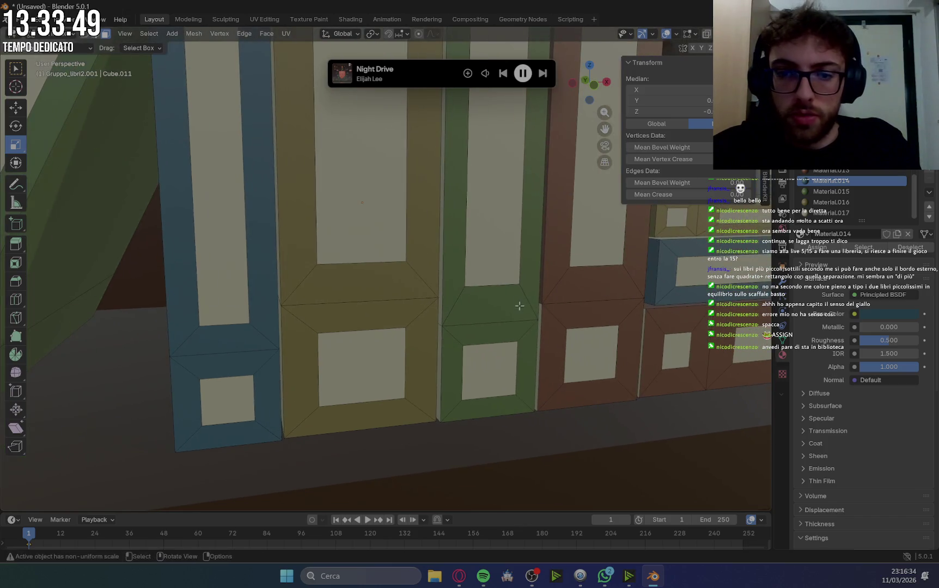
scroll(518, 299, up, 3)
click(528, 270)
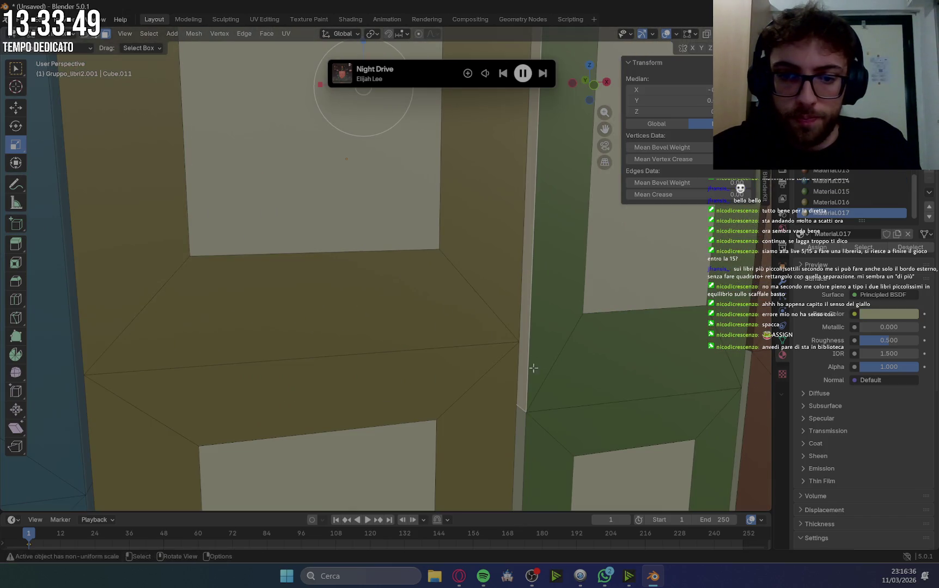
click(521, 423)
click(831, 191)
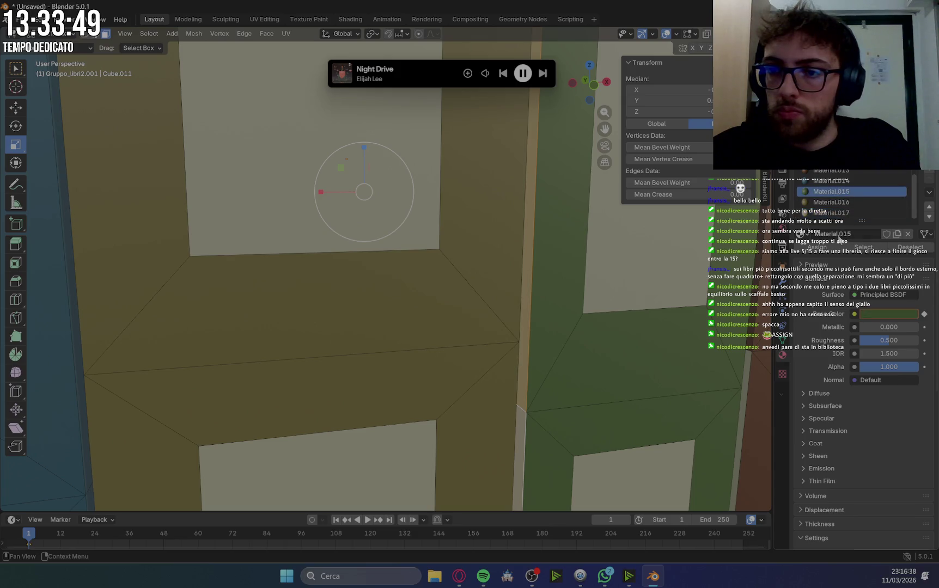
click(816, 247)
Assign the brown Material.013 to the next strip's faces.
scroll(734, 364, down, 4)
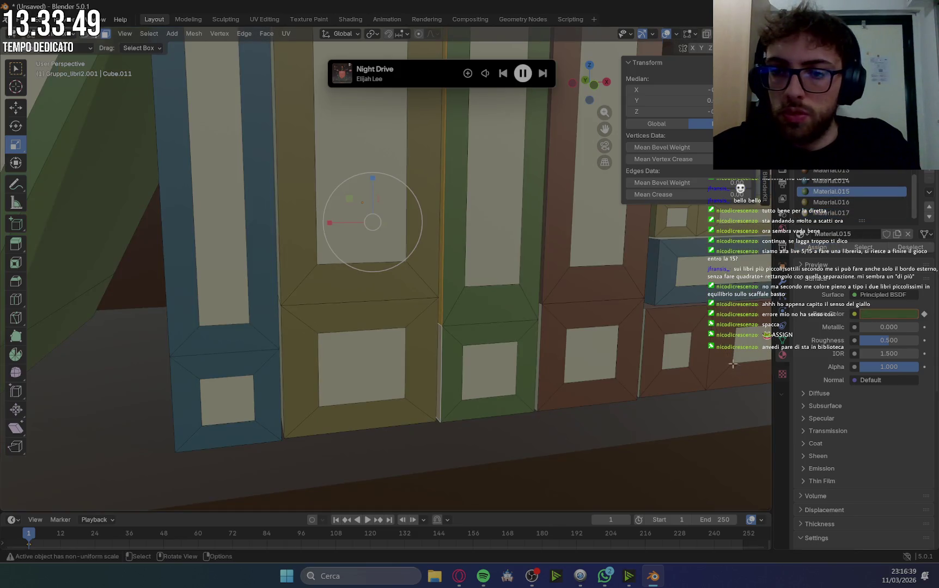
shift+click(541, 313)
shift+click(643, 322)
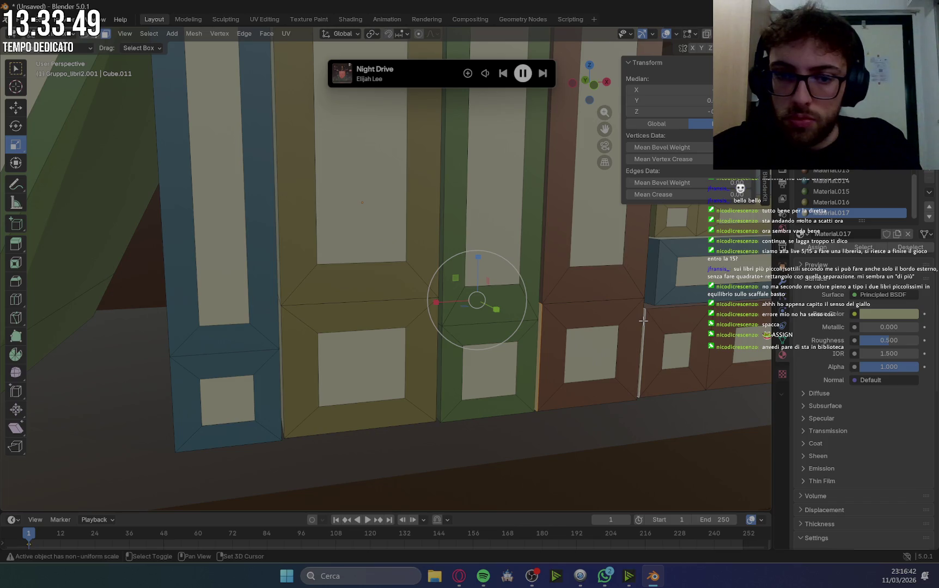
click(827, 172)
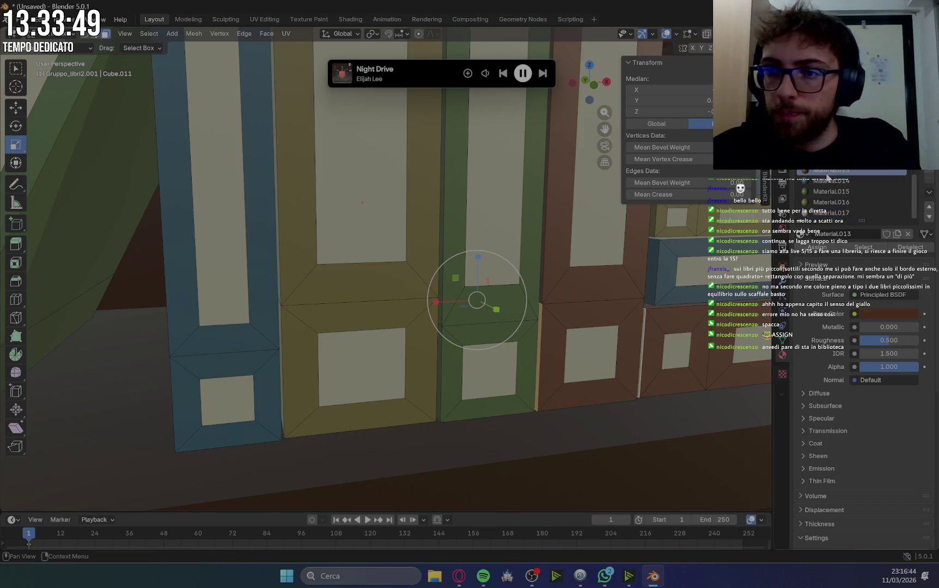
click(813, 252)
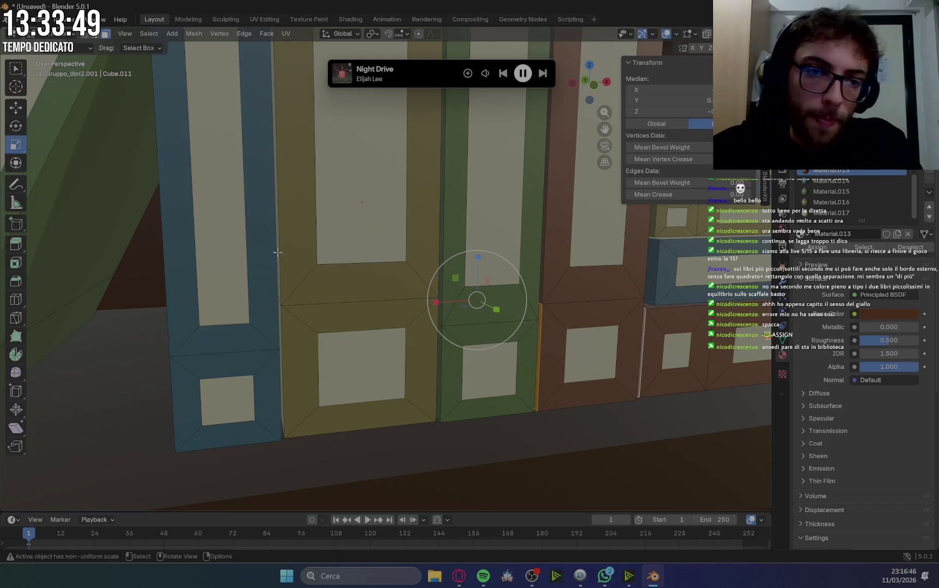
Select another book's thin vertical spine edges.
click(278, 296)
shift+click(280, 327)
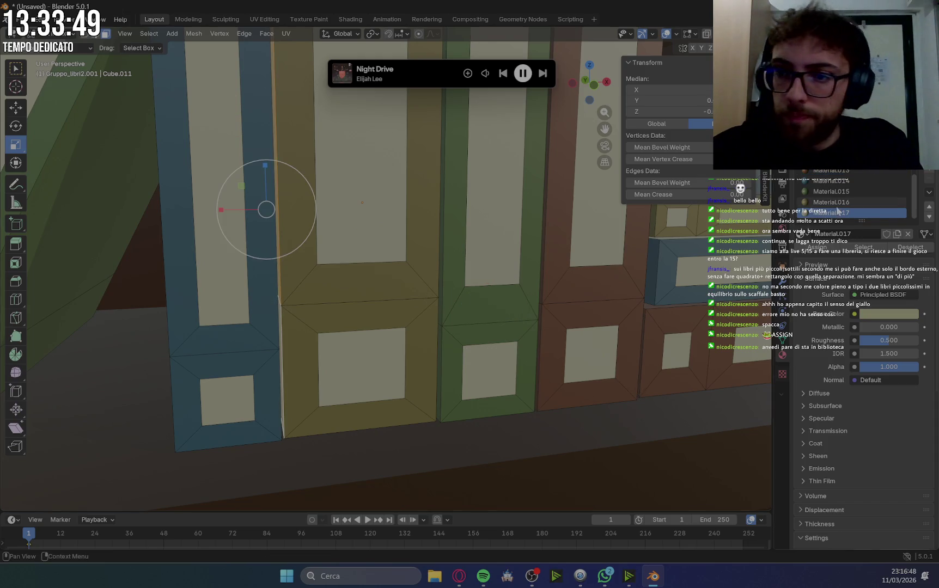
scroll(547, 342, down, 6)
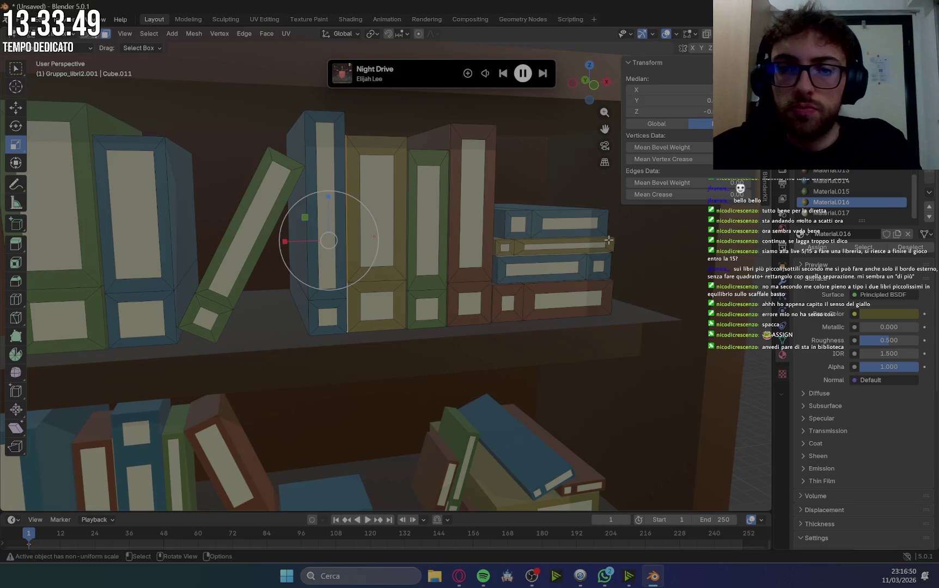
scroll(609, 240, up, 2)
scroll(599, 294, up, 3)
scroll(588, 352, up, 2)
scroll(595, 368, up, 2)
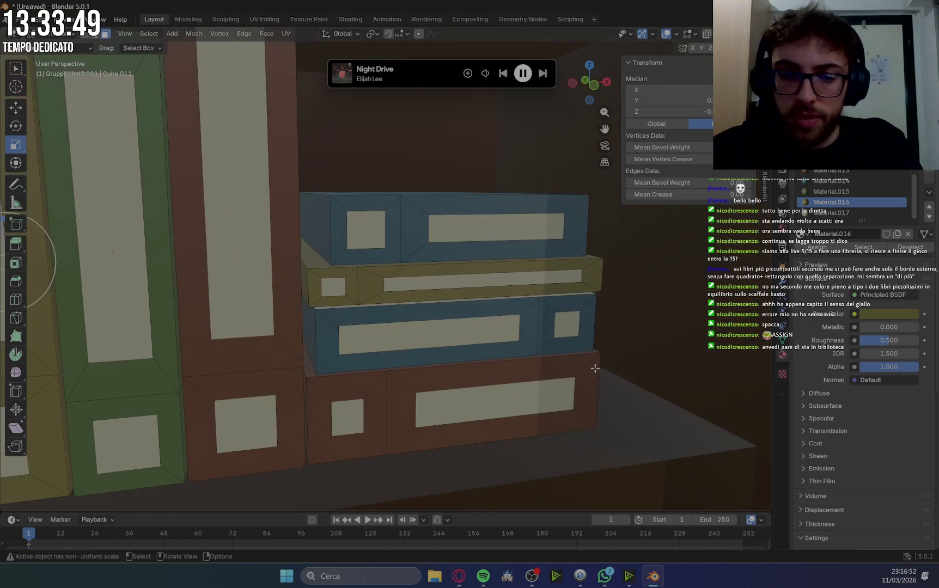
scroll(595, 369, up, 3)
Select end faces on the stacked books, then clear the selection and view the standing books frontally.
middle_drag(584, 327, 406, 369)
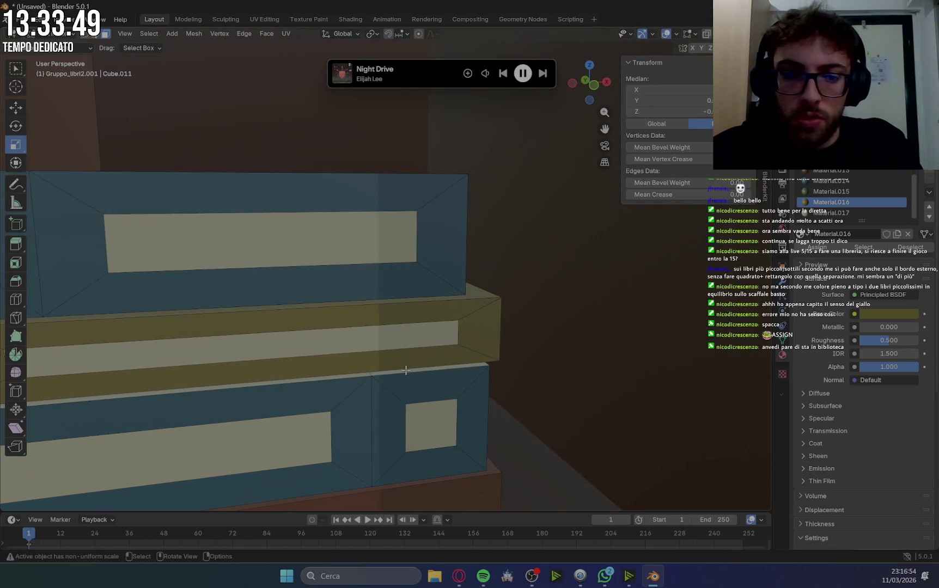
click(370, 377)
click(354, 375)
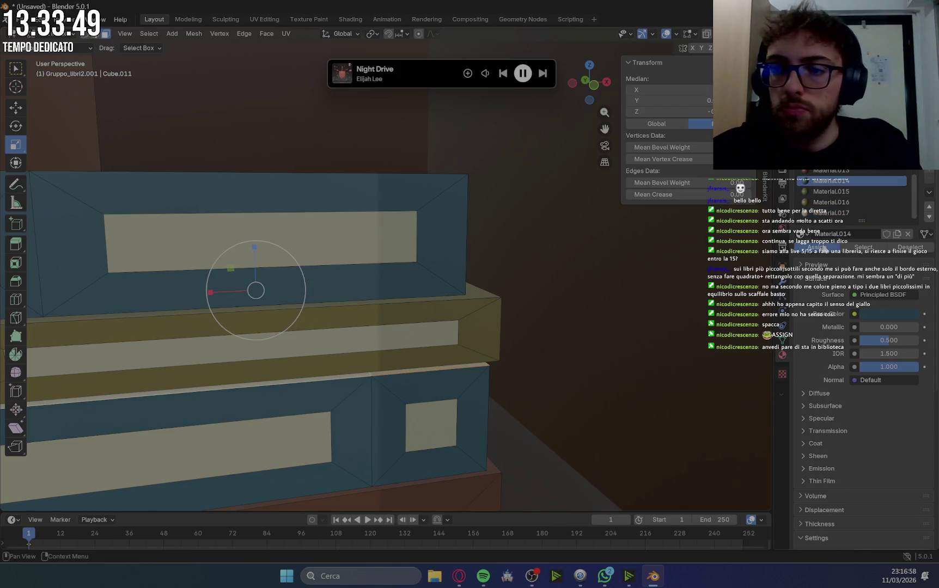
scroll(493, 360, down, 4)
scroll(485, 343, down, 2)
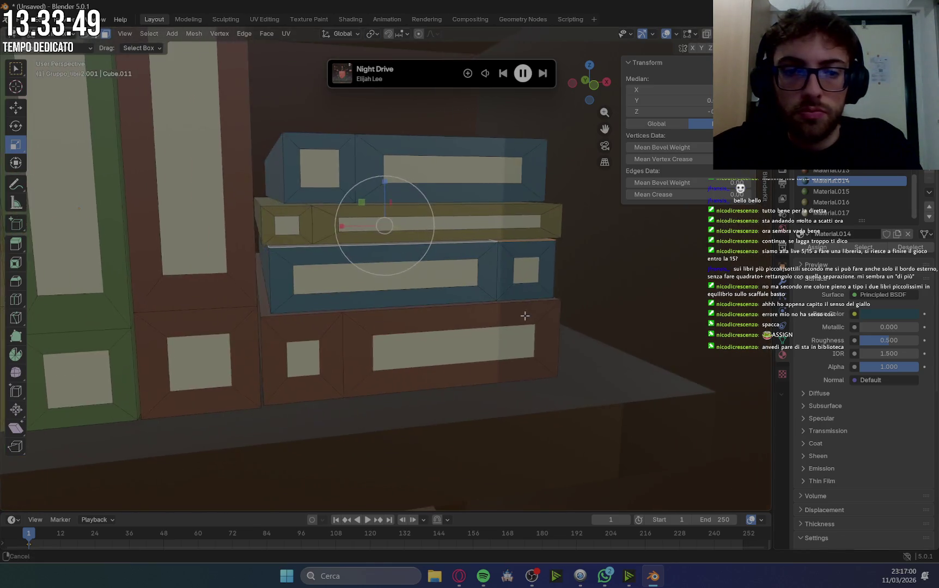
scroll(512, 334, down, 2)
scroll(545, 322, down, 2)
mouse_move(561, 318)
middle_down()
mouse_move(438, 373)
mouse_move(533, 360)
mouse_move(407, 371)
mouse_move(609, 394)
middle_up()
scroll(529, 351, up, 4)
click(609, 394)
mouse_move(443, 424)
middle_down()
mouse_move(494, 398)
mouse_move(742, 386)
mouse_move(456, 275)
mouse_move(476, 412)
mouse_move(466, 446)
mouse_move(438, 457)
mouse_move(208, 409)
middle_up()
scroll(215, 267, down, 8)
Return to Object Mode and open book group Gruppo_libri3.003 in Edit Mode.
click(63, 48)
click(55, 57)
scroll(431, 366, up, 2)
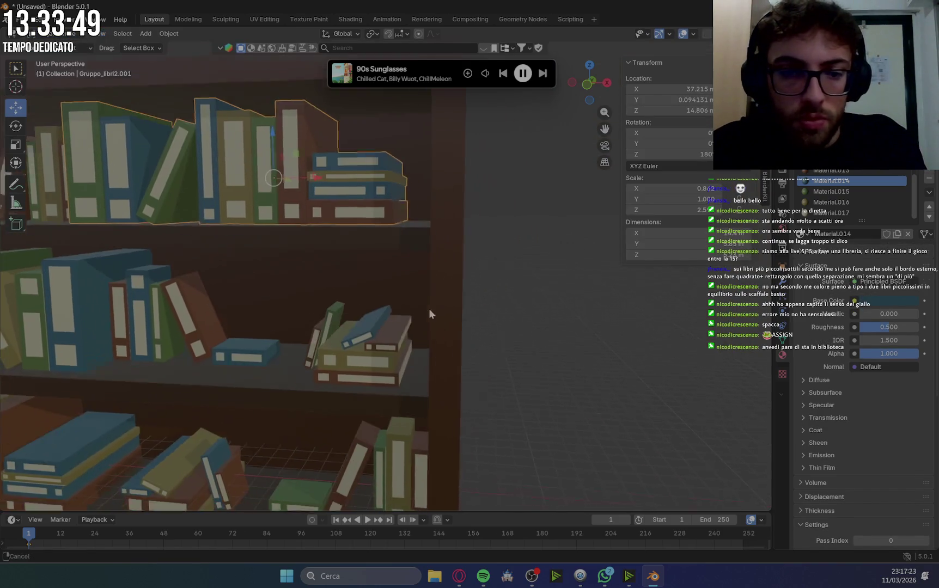
shift+middle_drag(493, 416, 390, 330)
click(389, 330)
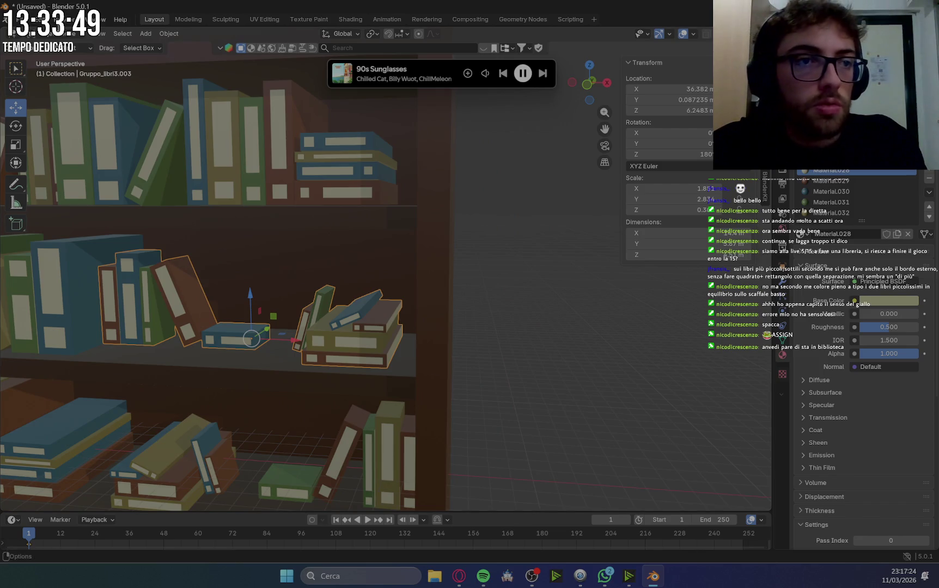
click(63, 48)
click(54, 67)
Select the upper slanted faces of the book stack.
scroll(423, 305, up, 5)
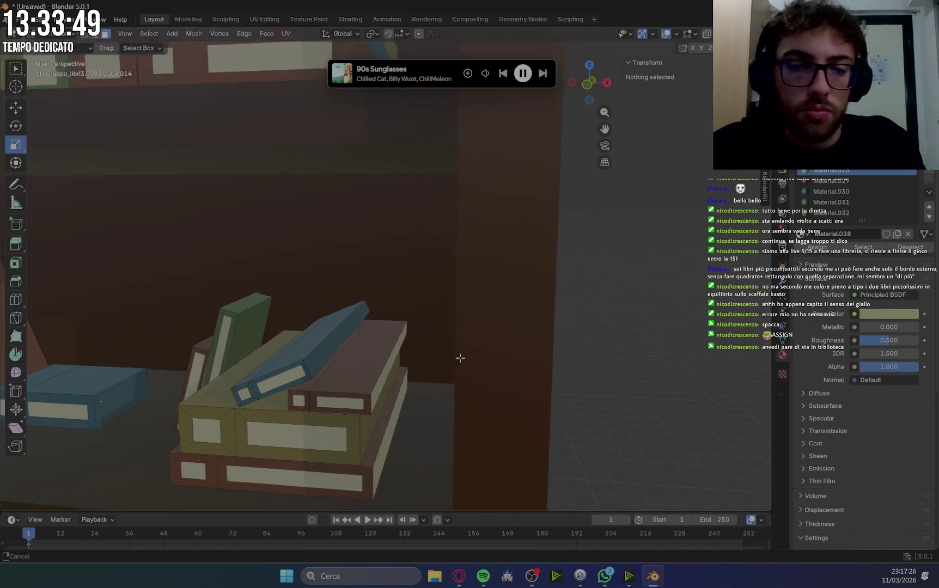
shift+middle_drag(424, 305, 314, 272)
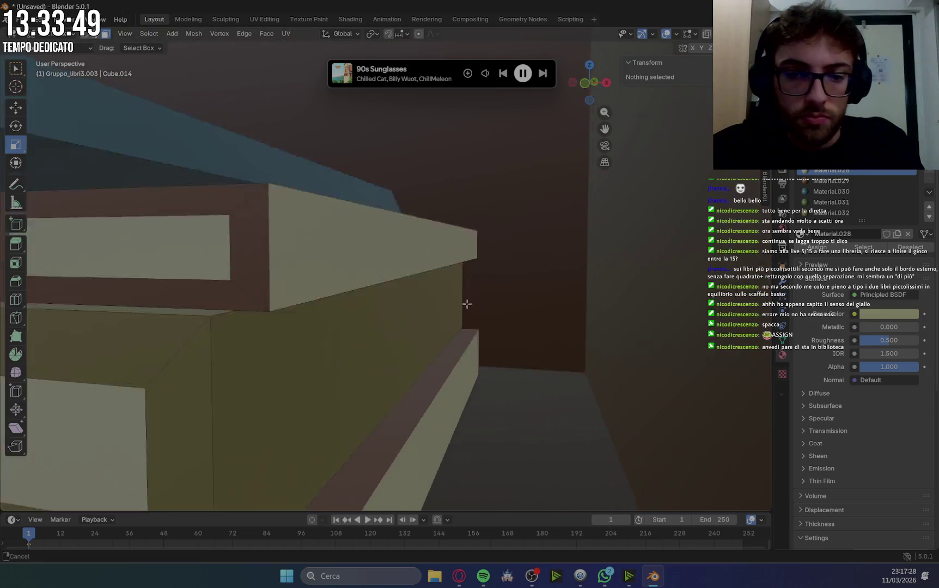
scroll(398, 287, up, 5)
click(399, 288)
click(386, 129)
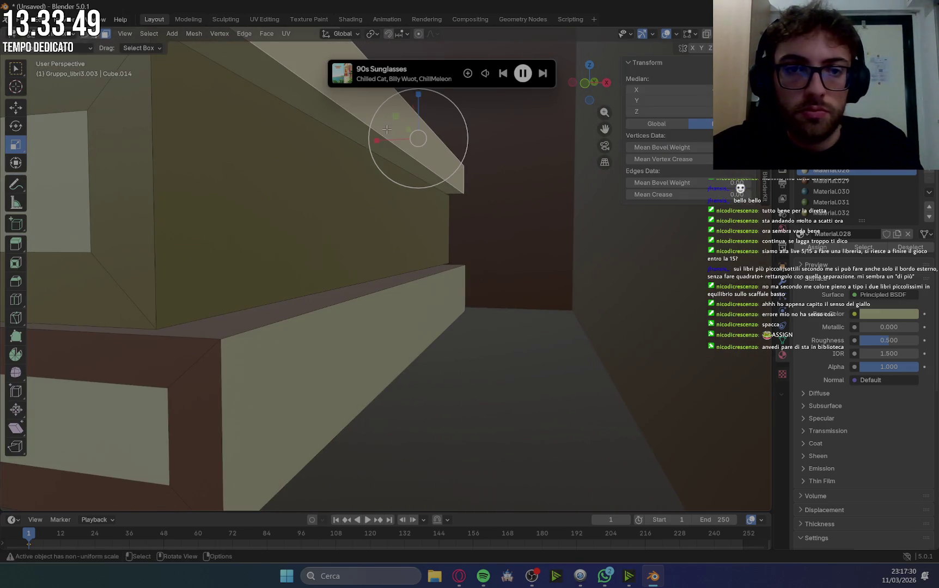
shift+click(325, 118)
scroll(375, 265, down, 5)
scroll(377, 258, down, 4)
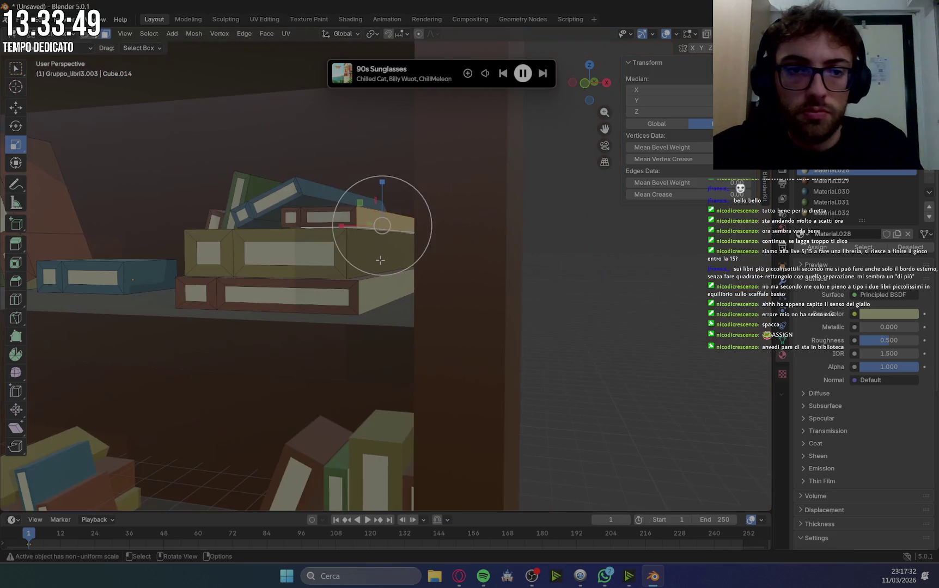
scroll(377, 258, up, 2)
scroll(419, 266, up, 1)
Make Material.029 the active material slot.
click(832, 181)
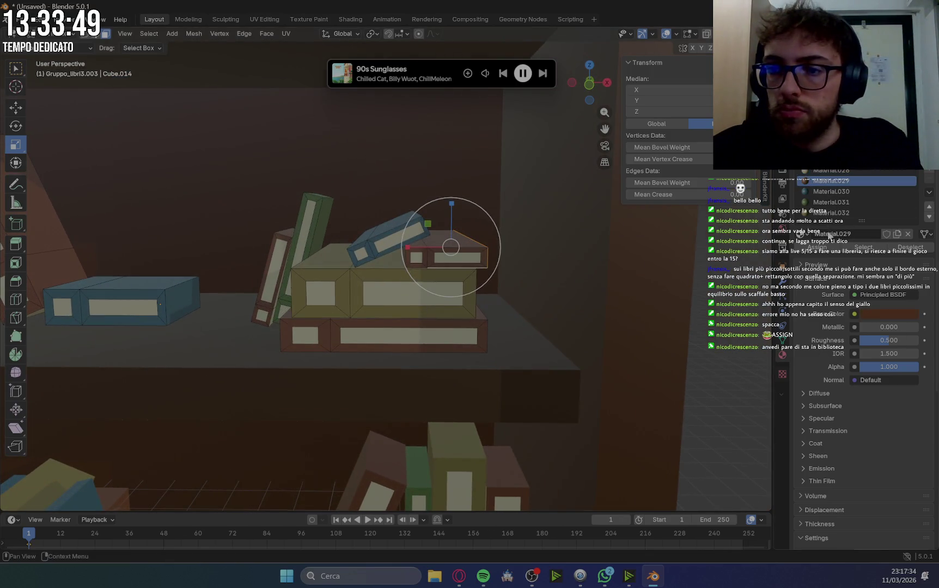
scroll(490, 293, up, 6)
scroll(491, 292, up, 4)
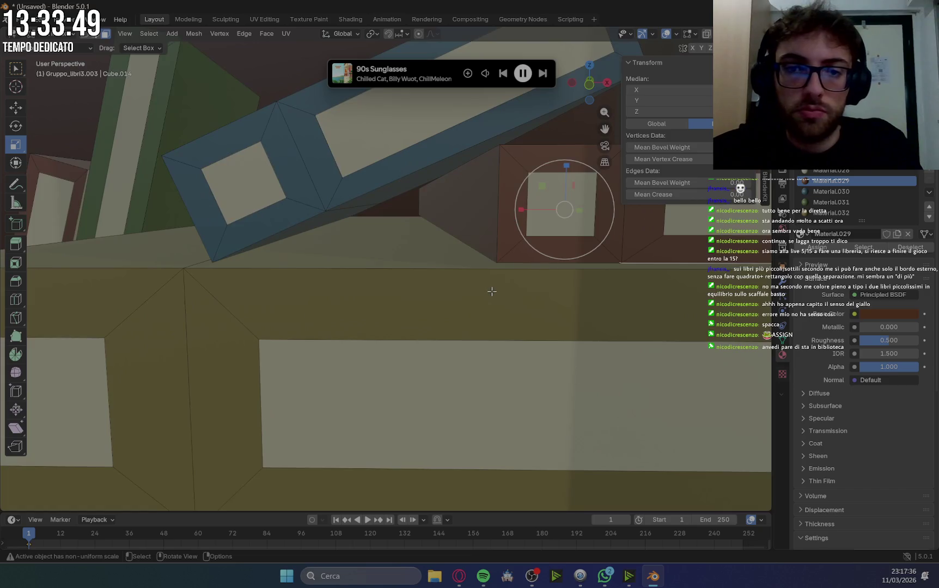
scroll(566, 284, up, 3)
scroll(490, 262, down, 6)
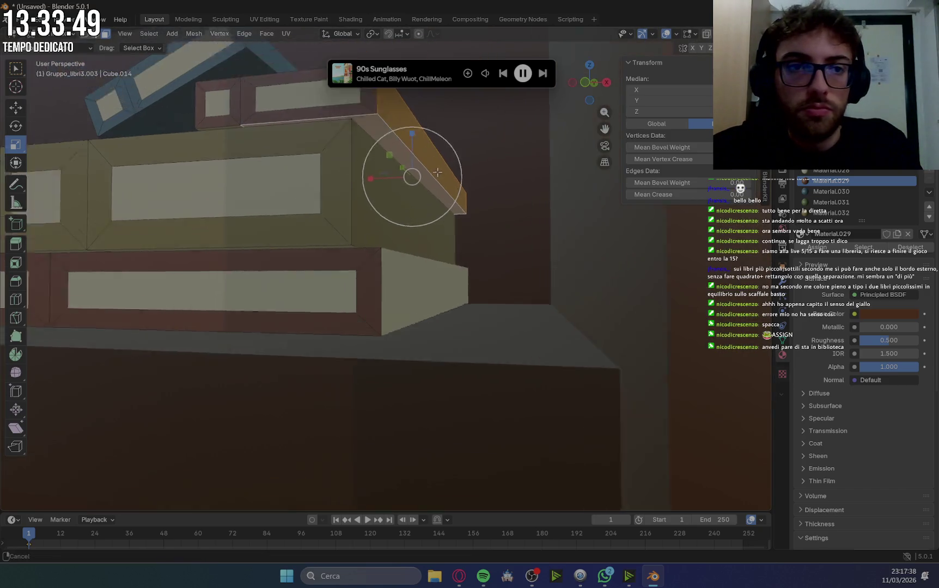
scroll(418, 242, down, 2)
Colour the stack's right side face brown with Material.029, then deselect all.
click(391, 263)
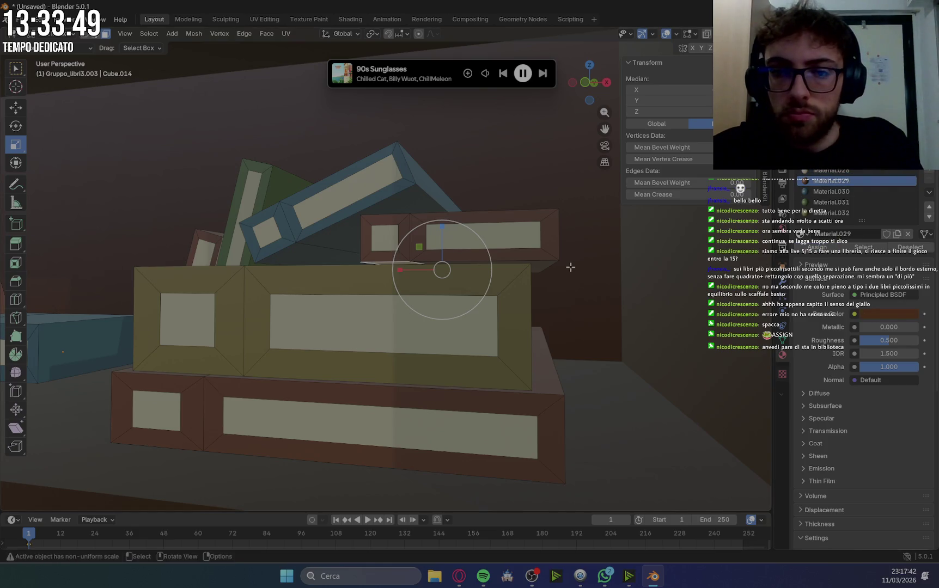
middle_drag(571, 267, 482, 411)
click(483, 411)
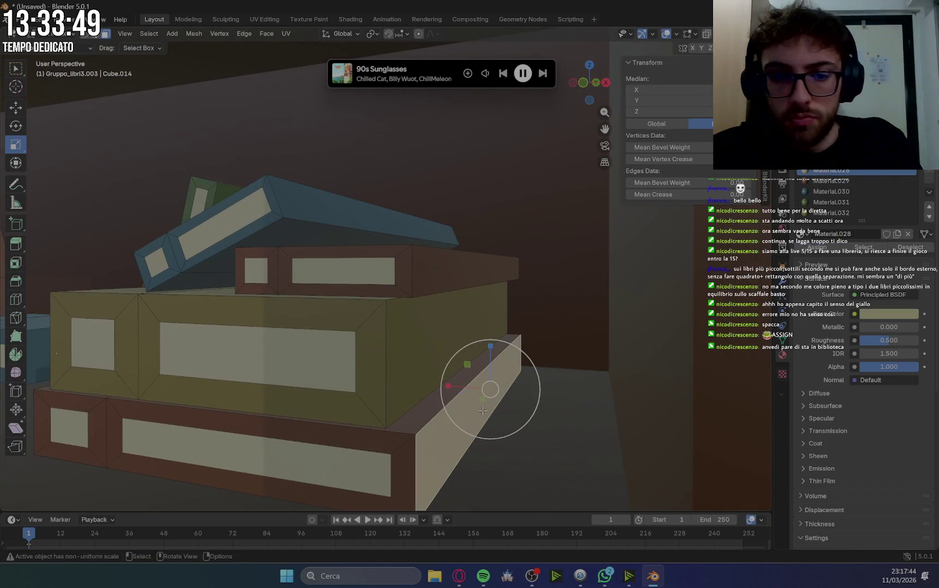
click(826, 183)
click(818, 247)
key(alt+a)
scroll(337, 338, down, 3)
scroll(337, 338, up, 3)
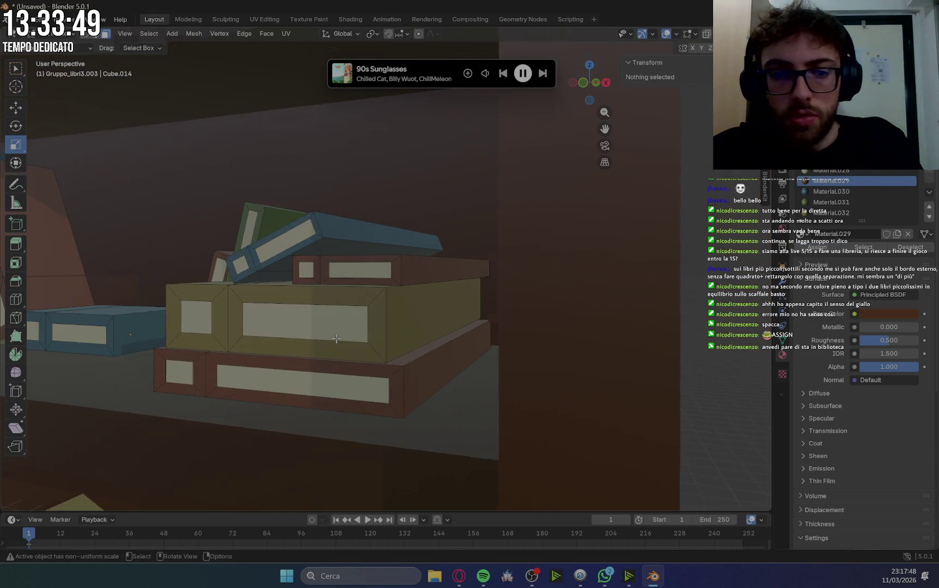
Select faces on the small books and pick the green Material.031.
mouse_move(336, 339)
middle_down()
mouse_move(393, 340)
mouse_move(483, 370)
middle_up()
click(455, 365)
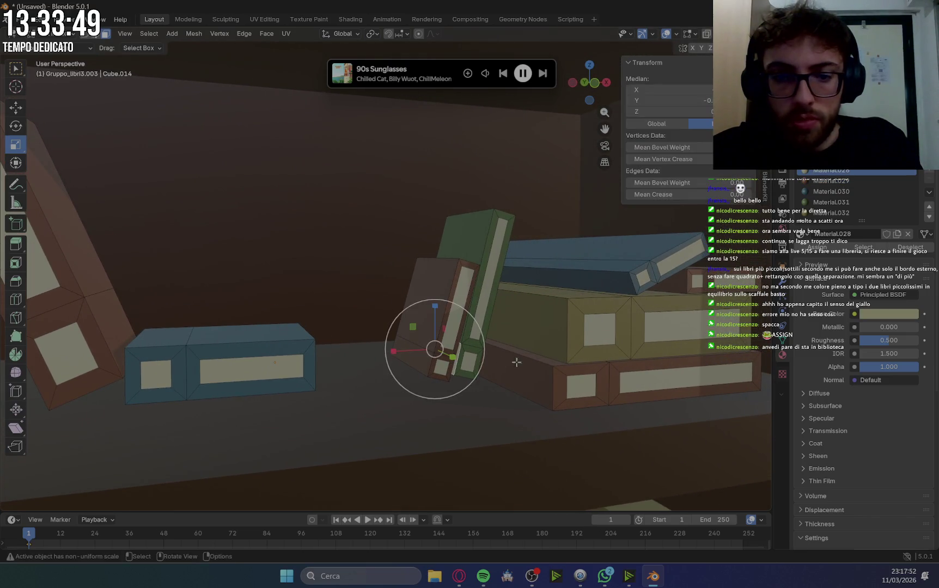
click(822, 202)
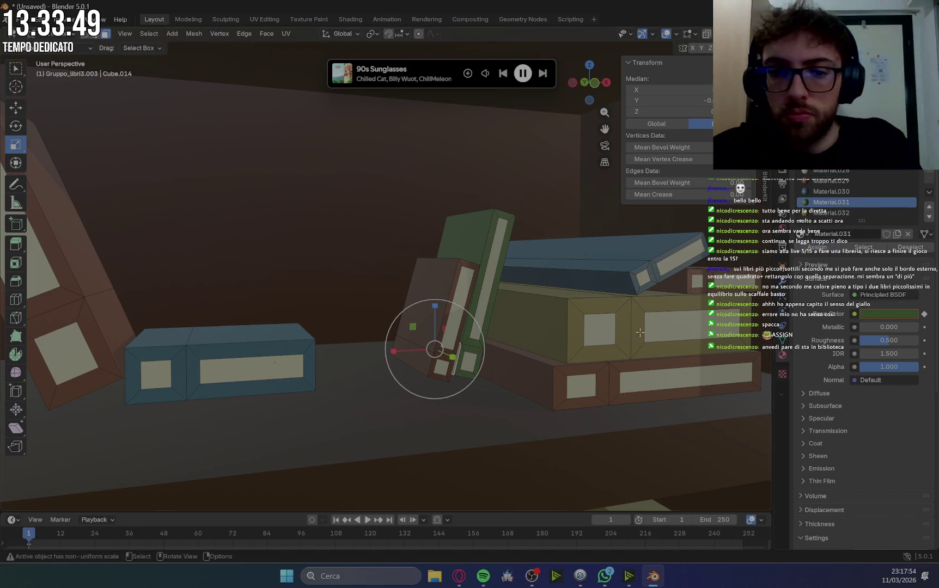
click(463, 373)
scroll(334, 396, down, 5)
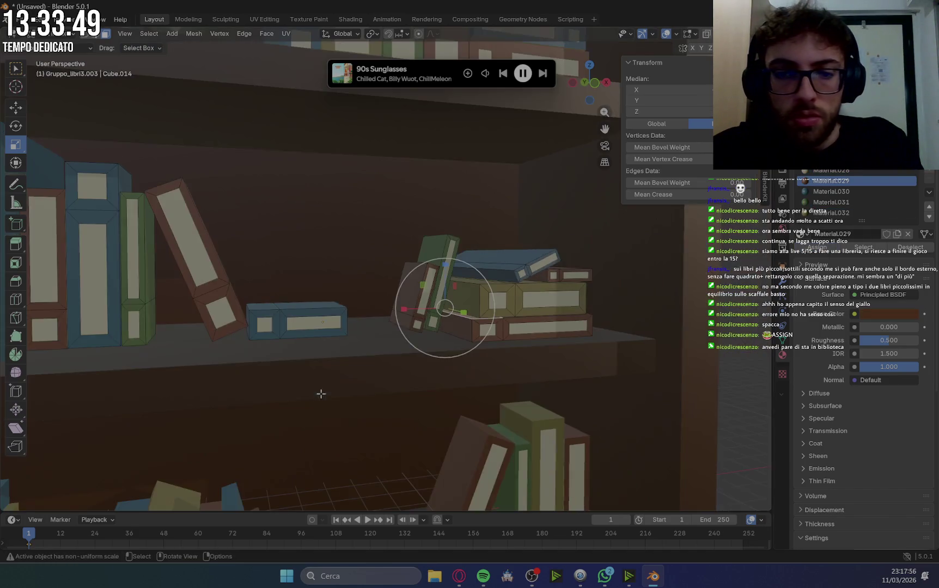
Select the small tilted book at left and frame a front view of the bookshelf.
mouse_move(304, 390)
middle_down()
mouse_move(327, 387)
mouse_move(217, 354)
middle_up()
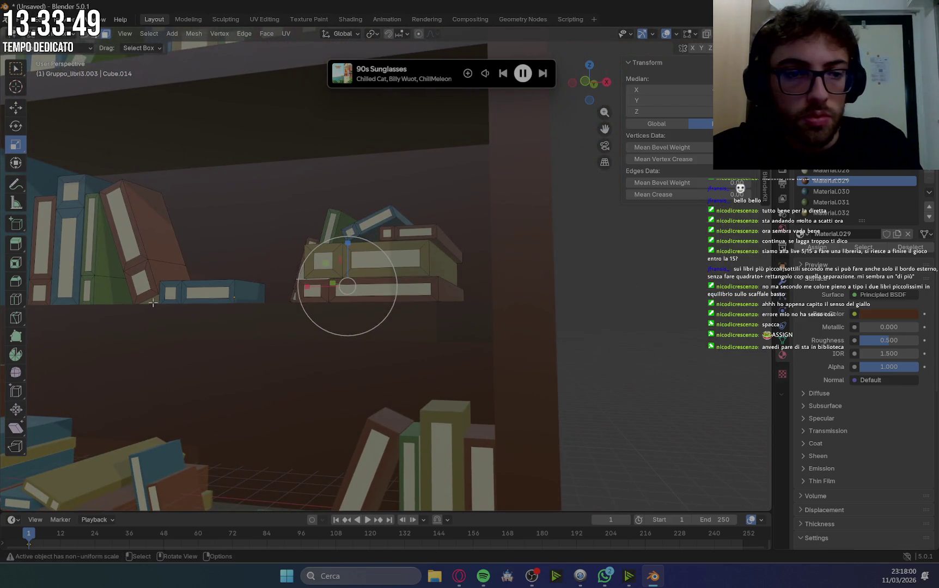
click(153, 303)
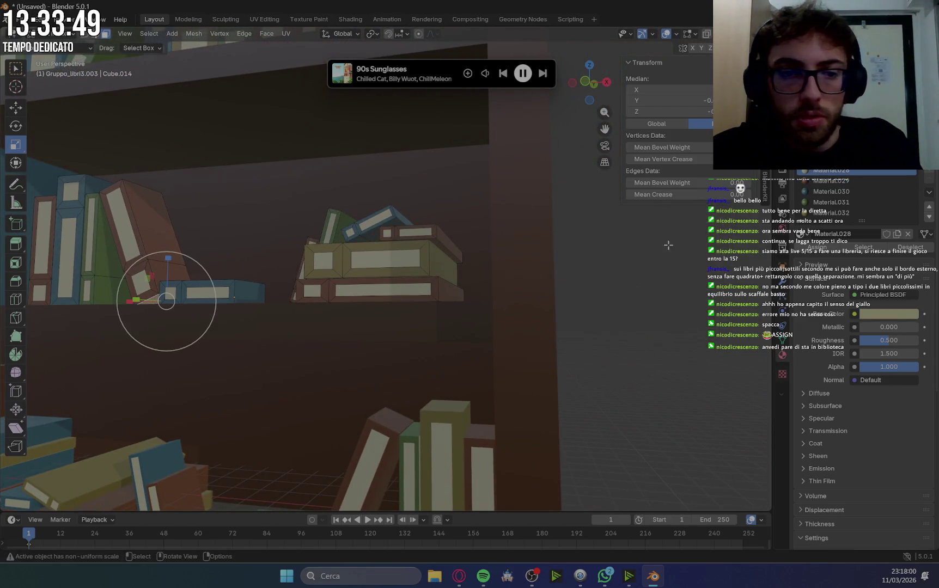
mouse_move(382, 272)
middle_down()
mouse_move(563, 324)
mouse_move(516, 340)
middle_up()
scroll(440, 404, up, 4)
shift+middle_drag(440, 403, 423, 315)
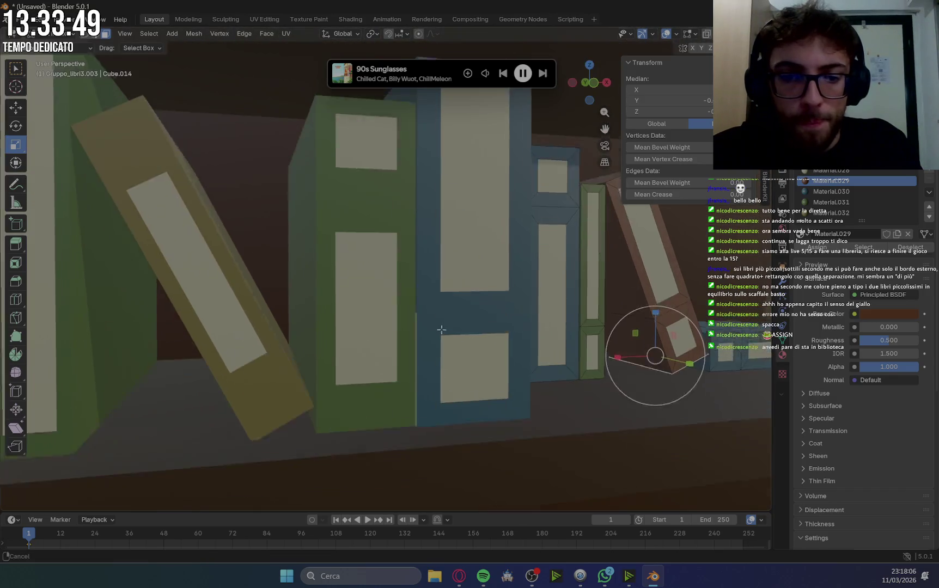
Select the tilted book's upper and lower spine edges and make brown Material.029 active.
click(419, 311)
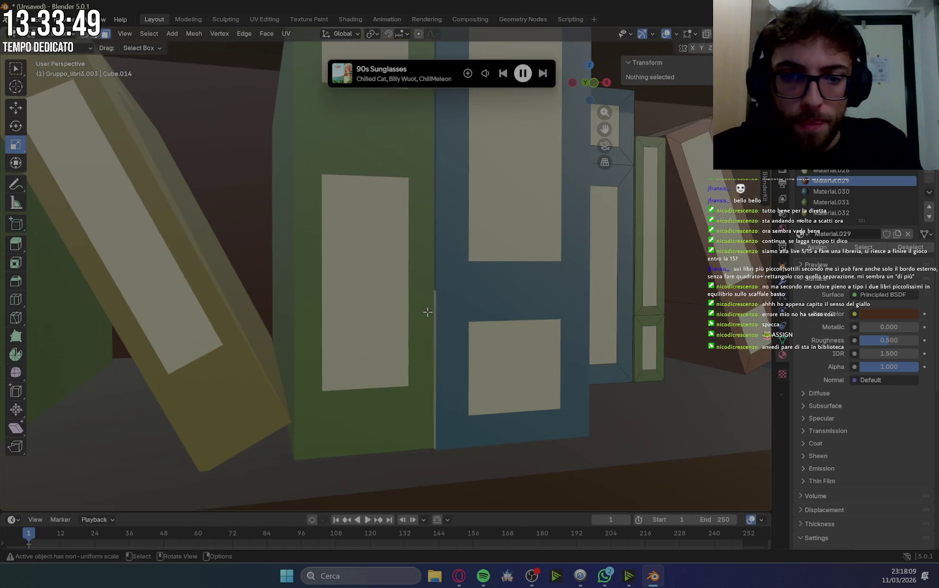
scroll(426, 310, down, 6)
mouse_move(426, 310)
middle_down()
mouse_move(540, 309)
mouse_move(359, 294)
mouse_move(289, 321)
mouse_move(309, 311)
middle_up()
scroll(288, 321, up, 4)
scroll(288, 321, up, 4)
scroll(289, 321, down, 5)
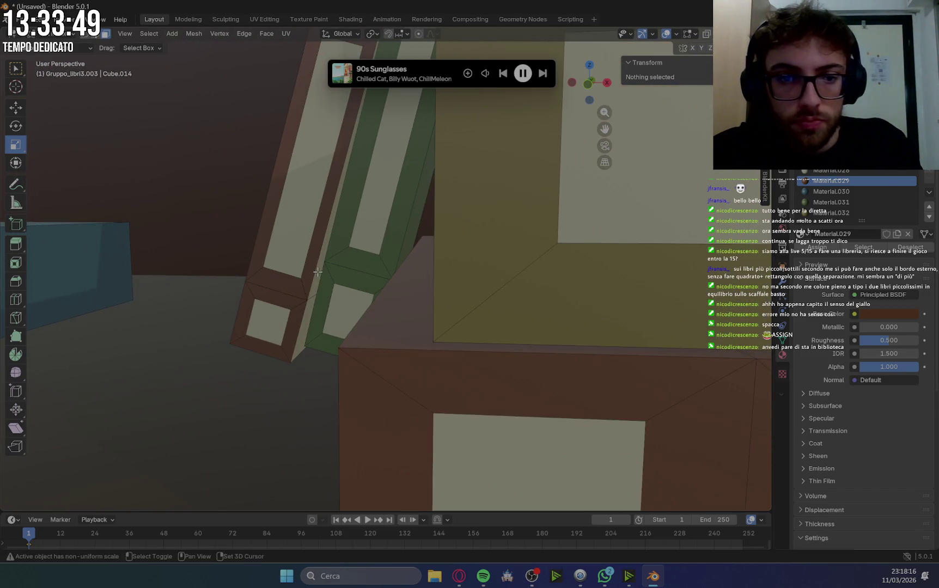
shift+click(309, 311)
shift+click(309, 311)
click(823, 181)
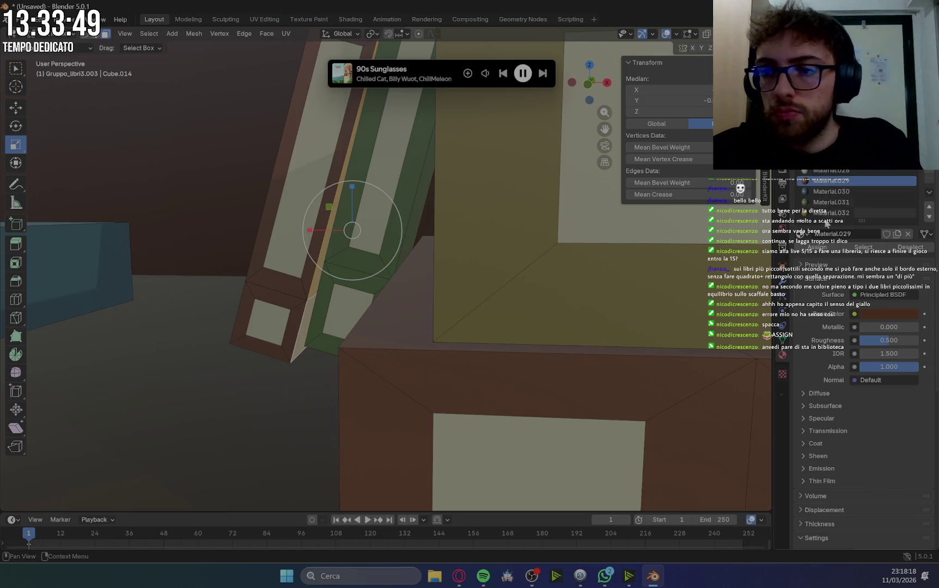
Give the green book's narrow side face the green Material.031, then deselect everything.
middle_drag(467, 256, 469, 253)
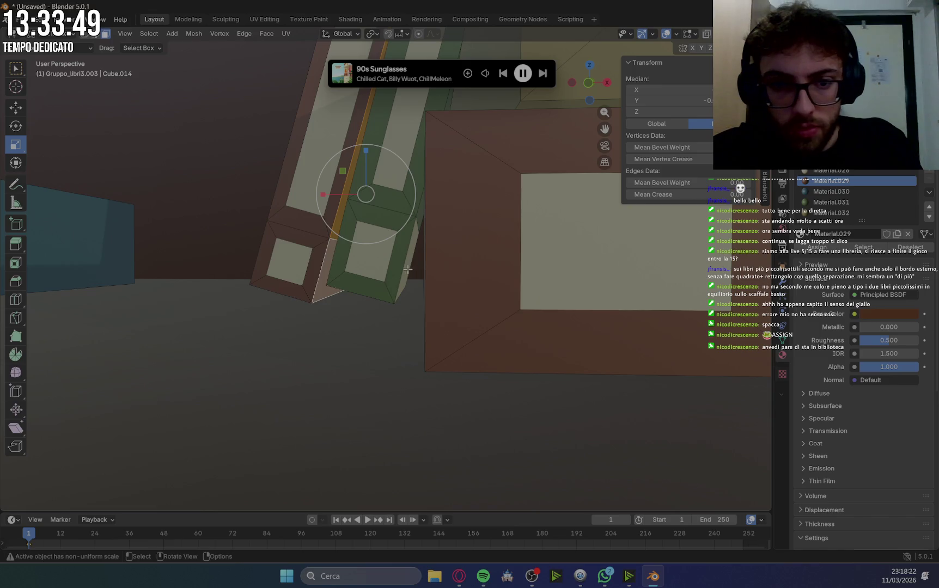
click(408, 269)
click(833, 202)
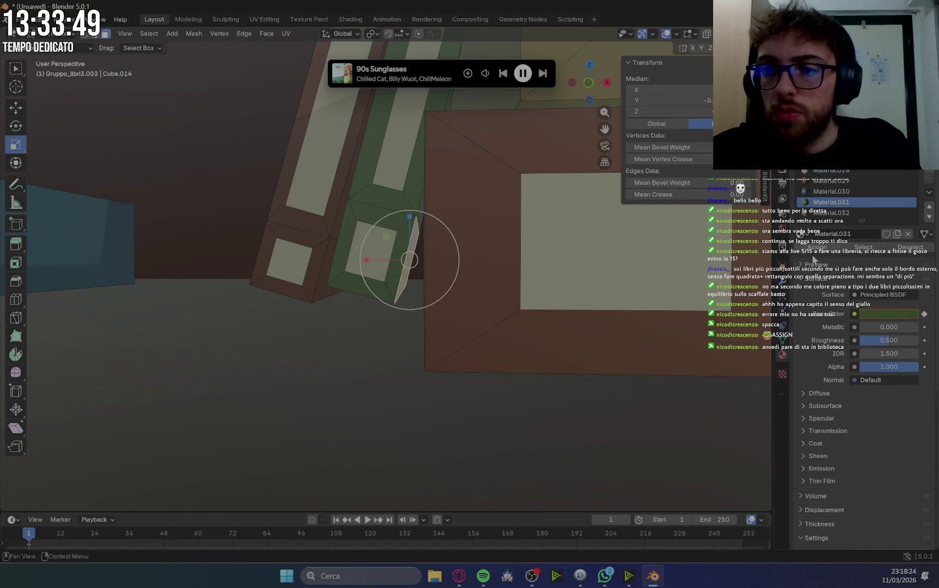
scroll(561, 276, down, 5)
mouse_move(562, 276)
middle_down()
mouse_move(533, 280)
mouse_move(618, 276)
middle_up()
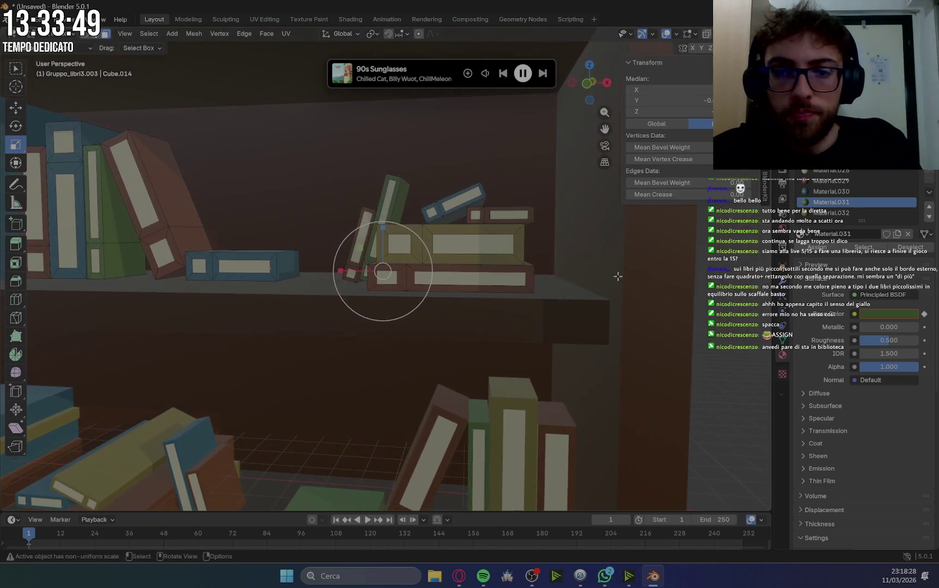
key(alt+a)
scroll(382, 271, down, 4)
Leave Edit Mode for Object Mode, select Gruppo_libri1.001 and frame it in the view.
middle_drag(383, 272, 534, 305)
scroll(534, 305, up, 2)
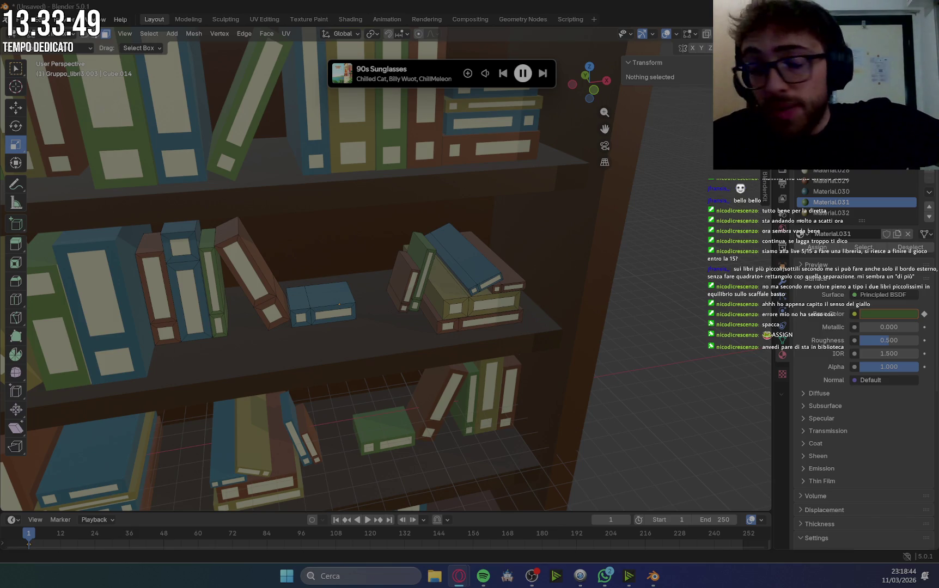
mouse_move(391, 320)
middle_down()
mouse_move(307, 299)
mouse_move(144, 100)
middle_up()
click(69, 37)
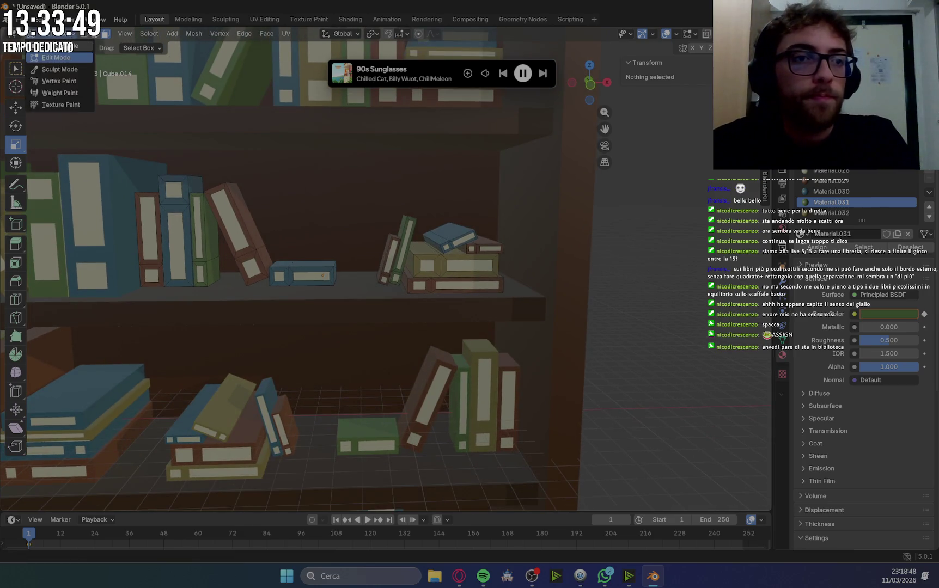
click(39, 58)
shift+click(201, 234)
key(KP_Decimal)
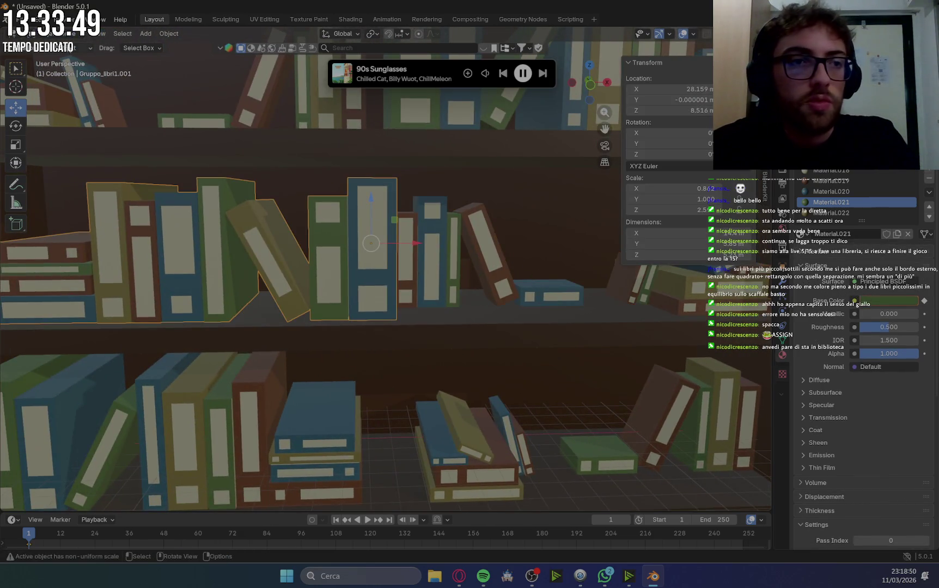
Enter Edit Mode on Gruppo_libri1.001, select part of the green book's cover and make Material.020 active.
click(60, 34)
click(54, 57)
mouse_move(283, 216)
middle_down()
mouse_move(275, 236)
mouse_move(345, 232)
mouse_move(249, 215)
mouse_move(551, 329)
mouse_move(494, 325)
middle_up()
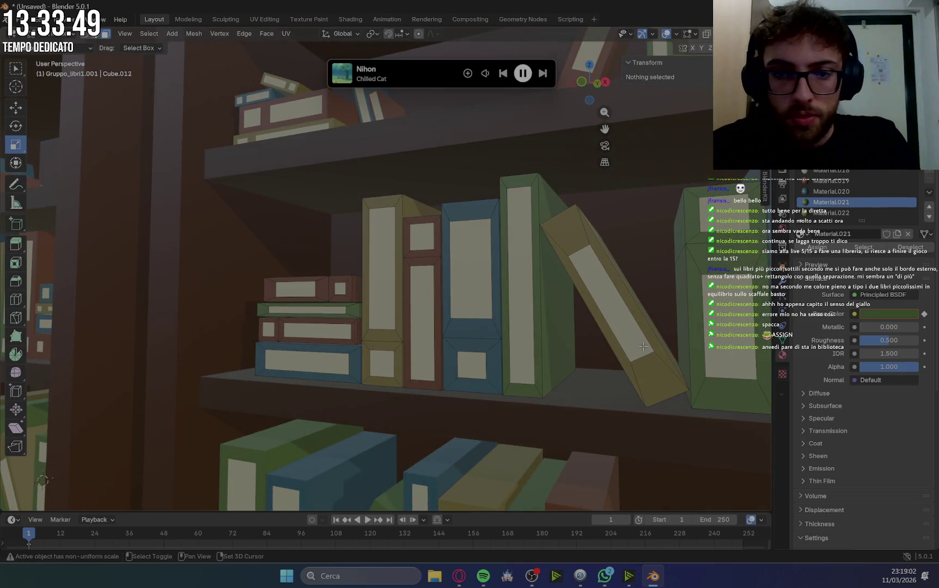
middle_drag(643, 346, 609, 337)
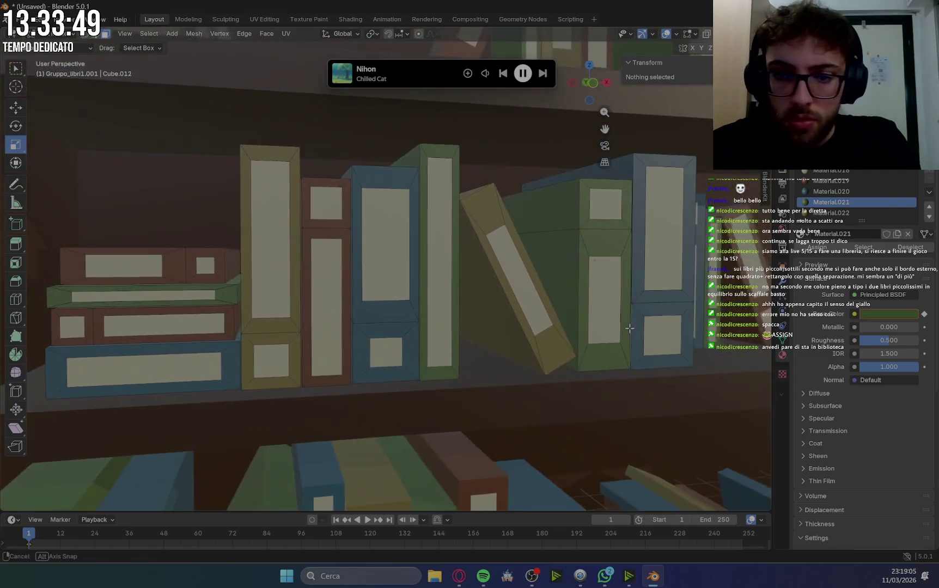
mouse_move(609, 336)
middle_down()
mouse_move(551, 326)
mouse_move(524, 242)
middle_up()
scroll(551, 326, up, 4)
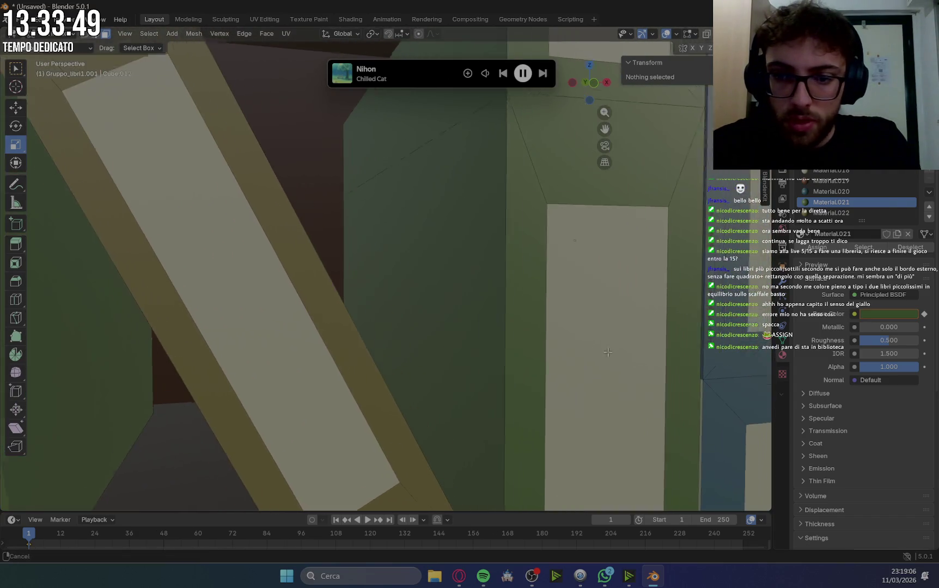
click(525, 241)
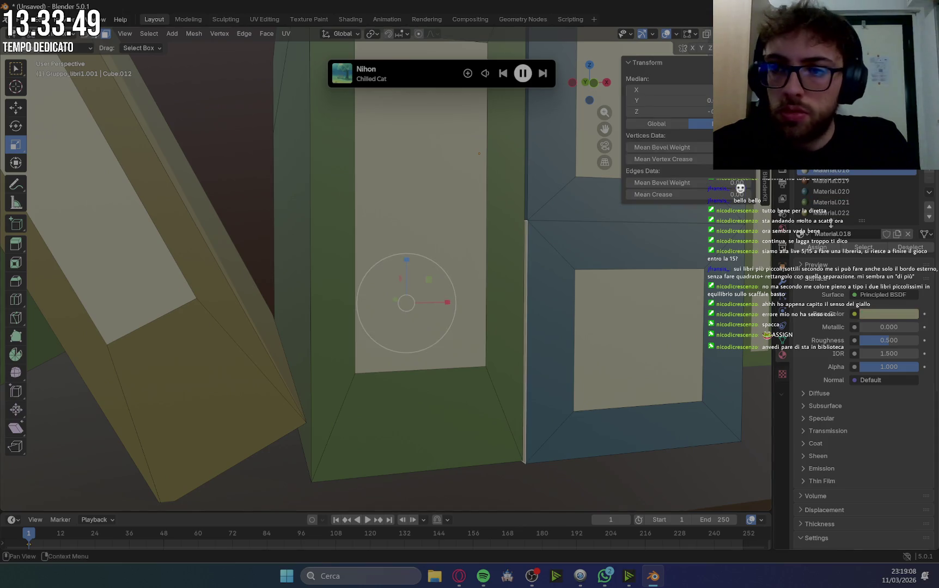
click(825, 192)
Clear the mesh selection, return to Object Mode and select the top-shelf book row.
scroll(412, 276, down, 3)
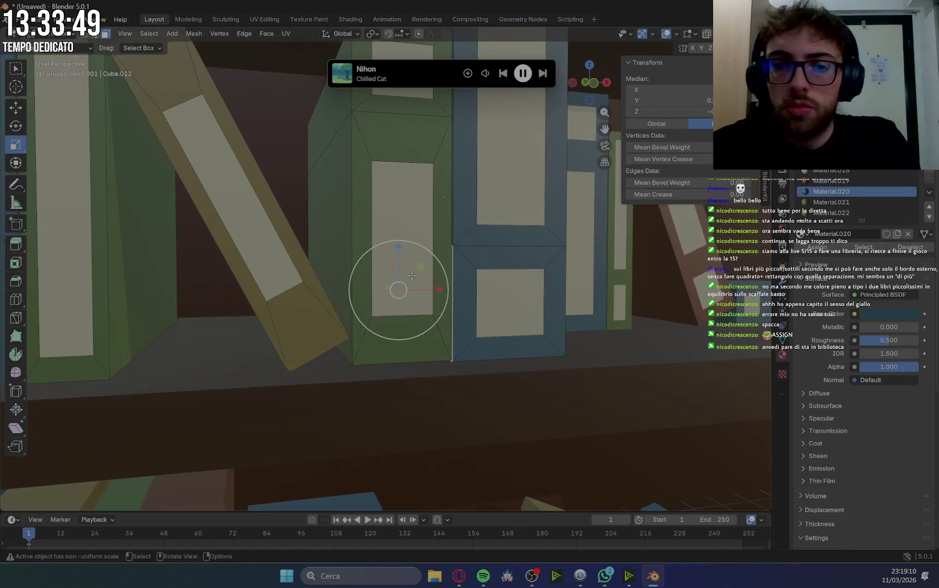
click(571, 329)
mouse_move(616, 365)
middle_down()
mouse_move(602, 376)
mouse_move(378, 316)
mouse_move(521, 288)
mouse_move(518, 279)
middle_up()
scroll(518, 279, down, 3)
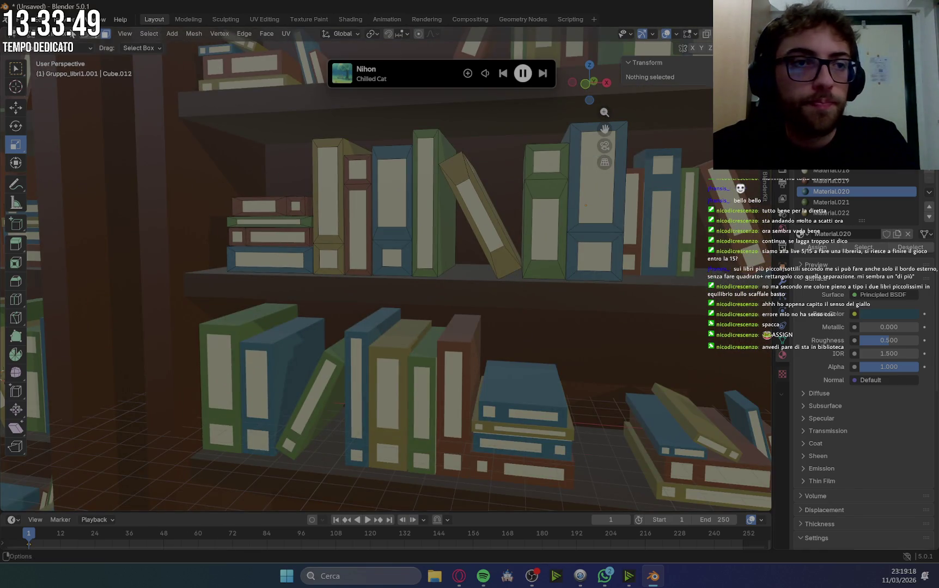
key(Tab)
click(394, 256)
Select lower-shelf group Gruppo_libri2.002 in Edit Mode and make Material.025 active for a spine strip.
shift+middle_drag(479, 315, 472, 256)
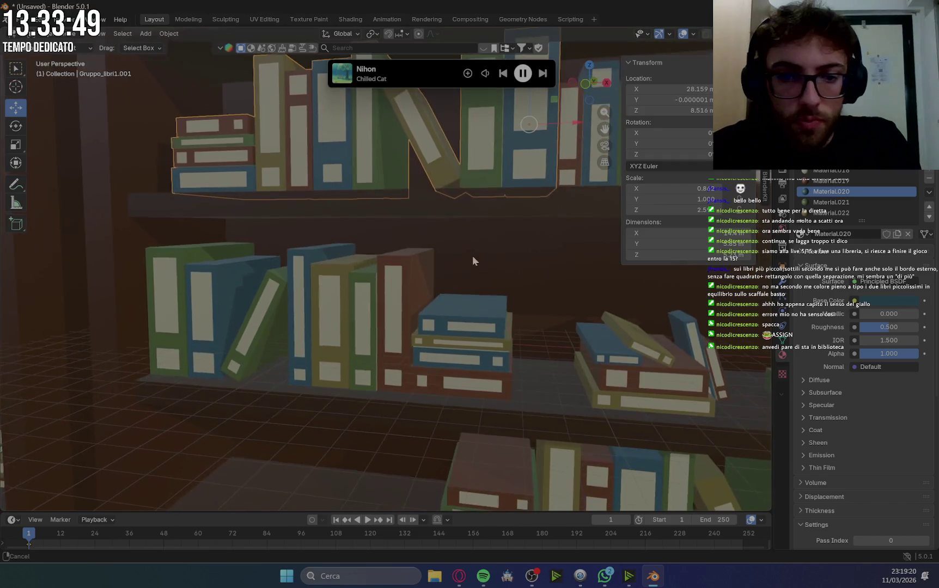
click(440, 338)
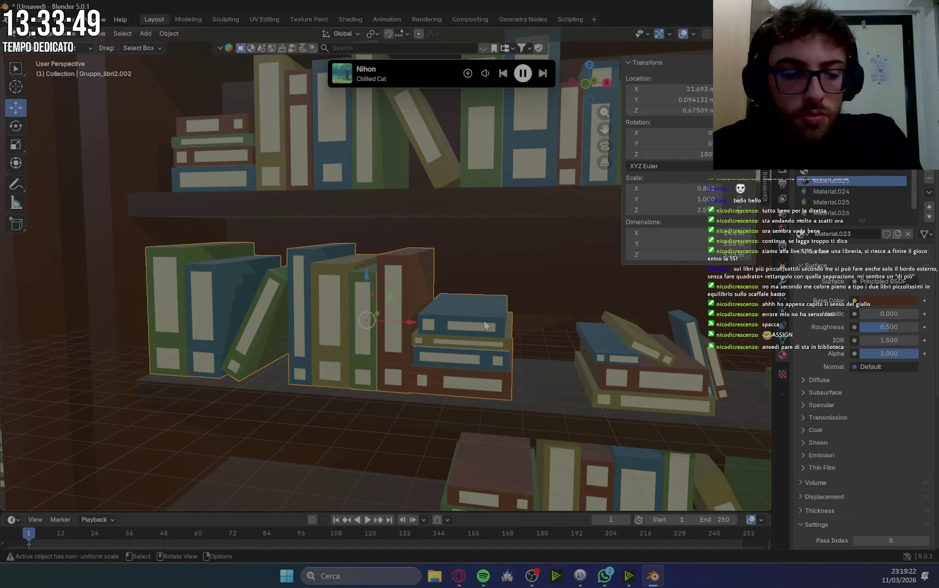
key(Tab)
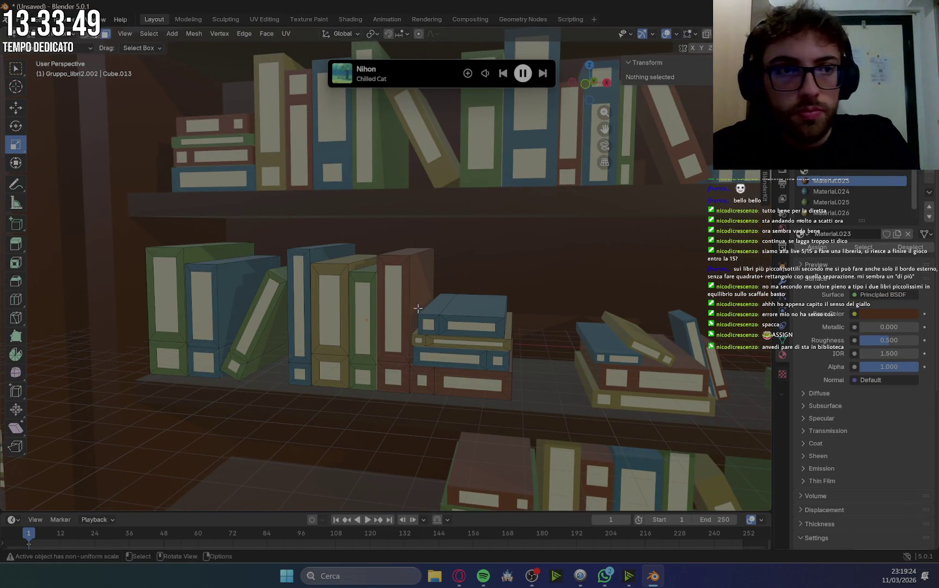
scroll(417, 308, up, 10)
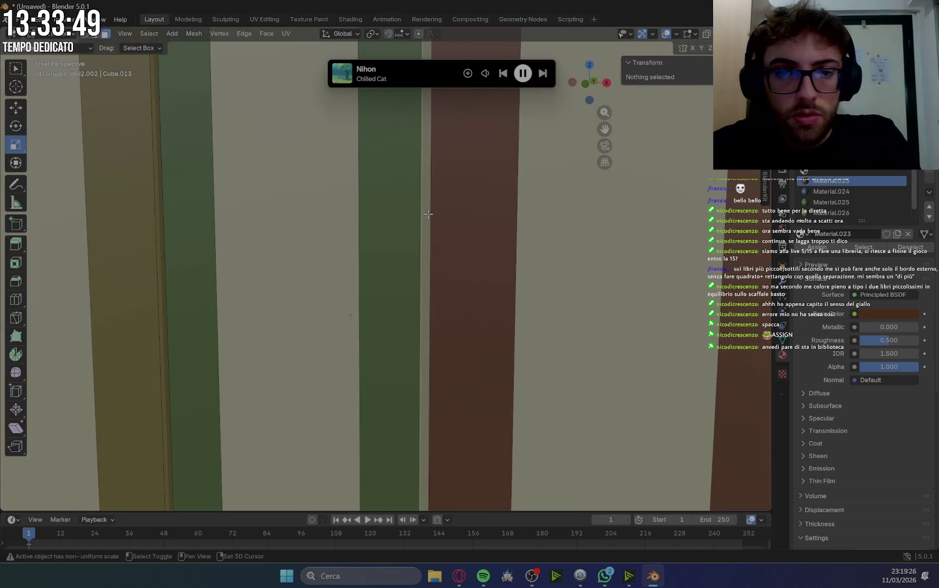
click(428, 216)
scroll(427, 228, down, 5)
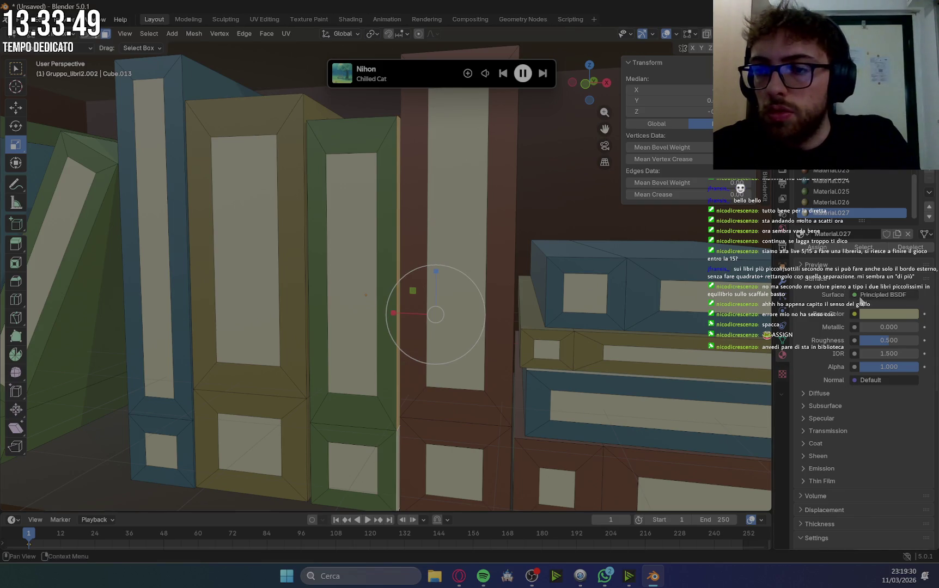
click(833, 191)
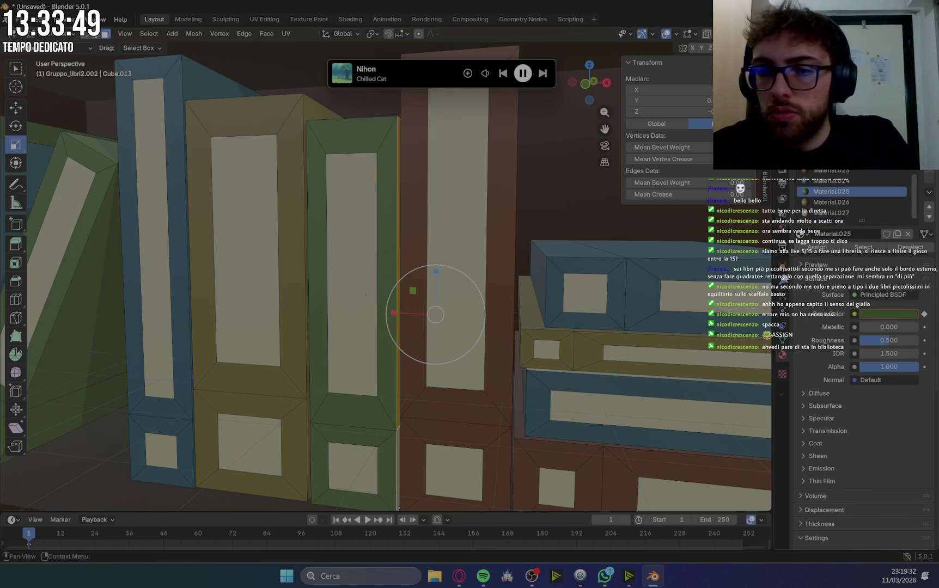
scroll(320, 298, down, 4)
Assign the green Material.025 to the strip beside the green book.
middle_drag(300, 325, 555, 295)
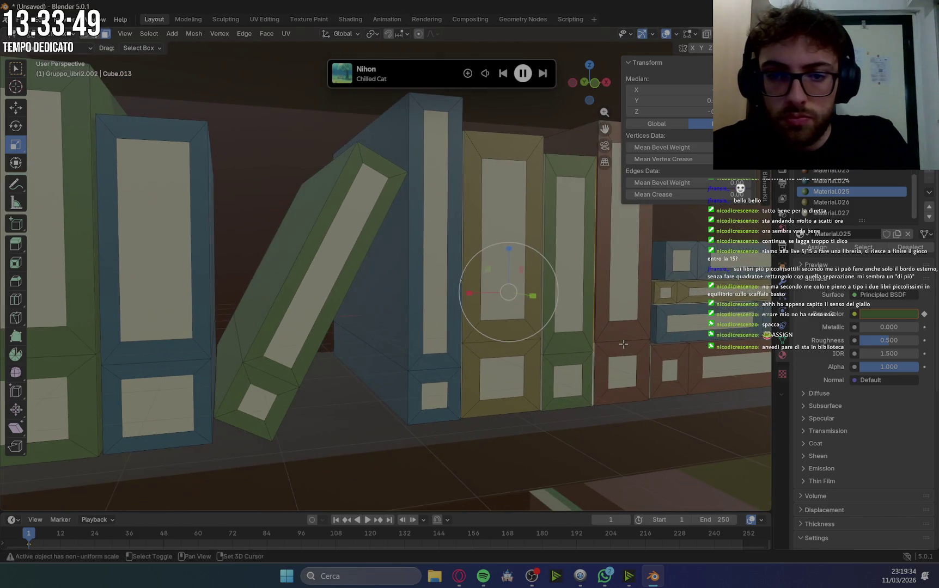
scroll(555, 296, up, 4)
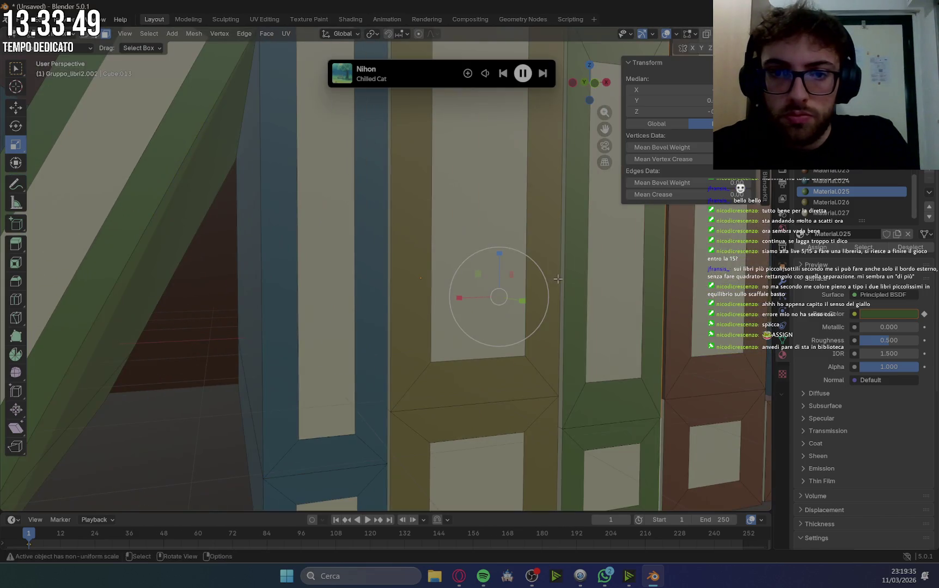
click(565, 236)
shift+middle_drag(565, 236, 499, 321)
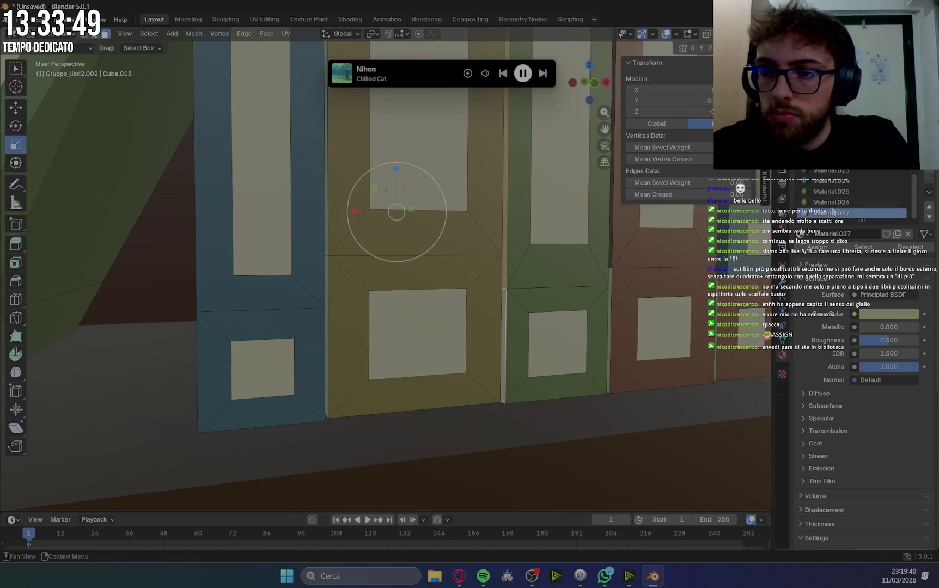
click(833, 192)
click(817, 247)
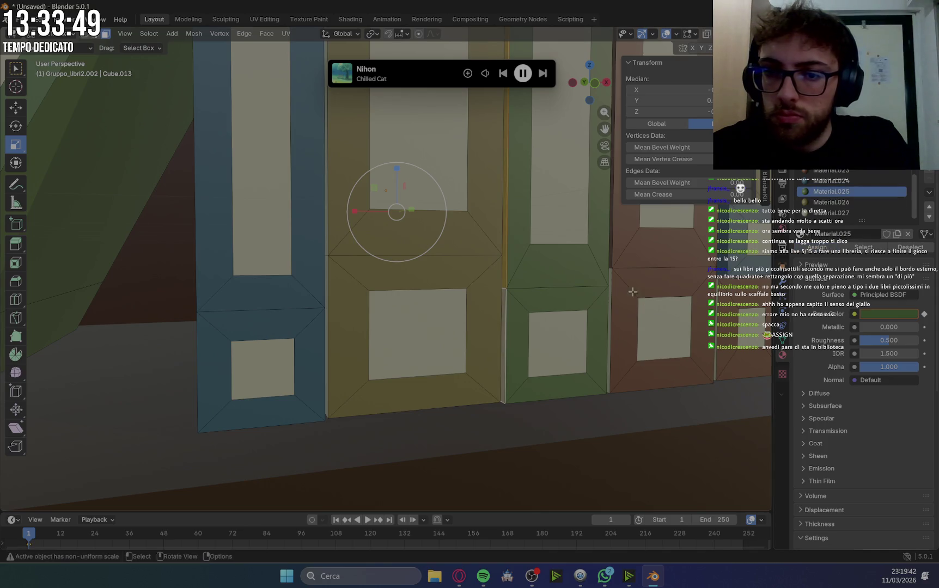
Select strips on the yellow book and the next book, choosing brown Material.023 for each.
click(610, 275)
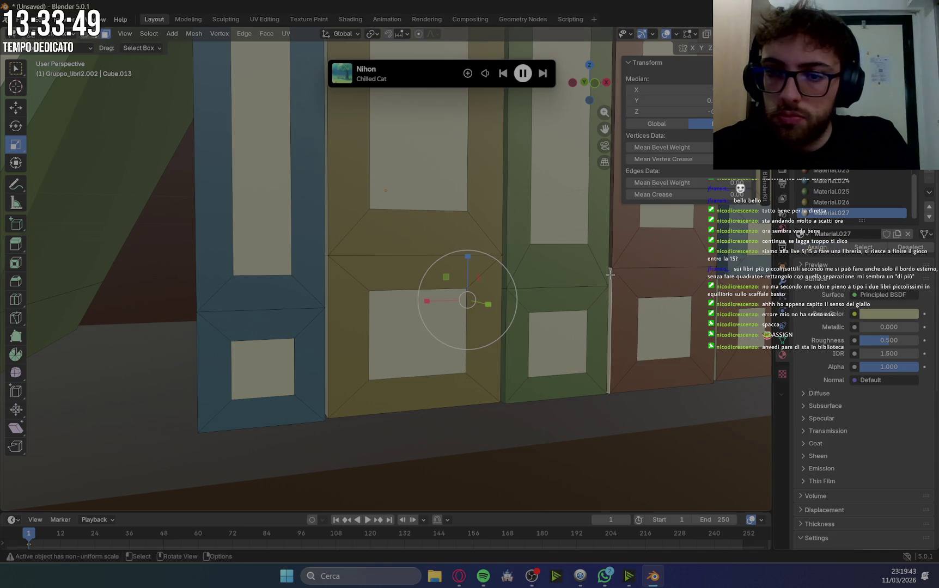
click(826, 174)
click(737, 294)
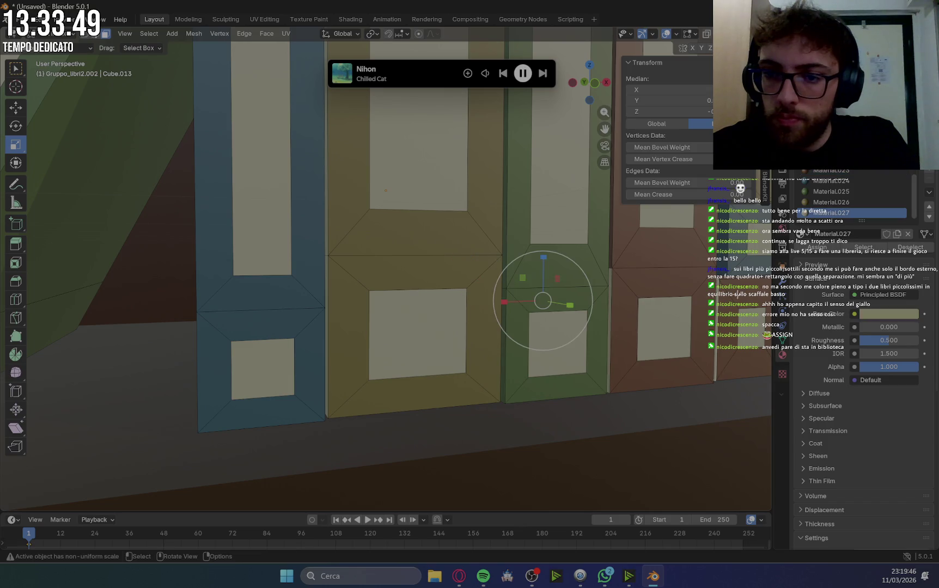
click(810, 174)
scroll(664, 344, down, 5)
middle_drag(669, 285, 2, 310)
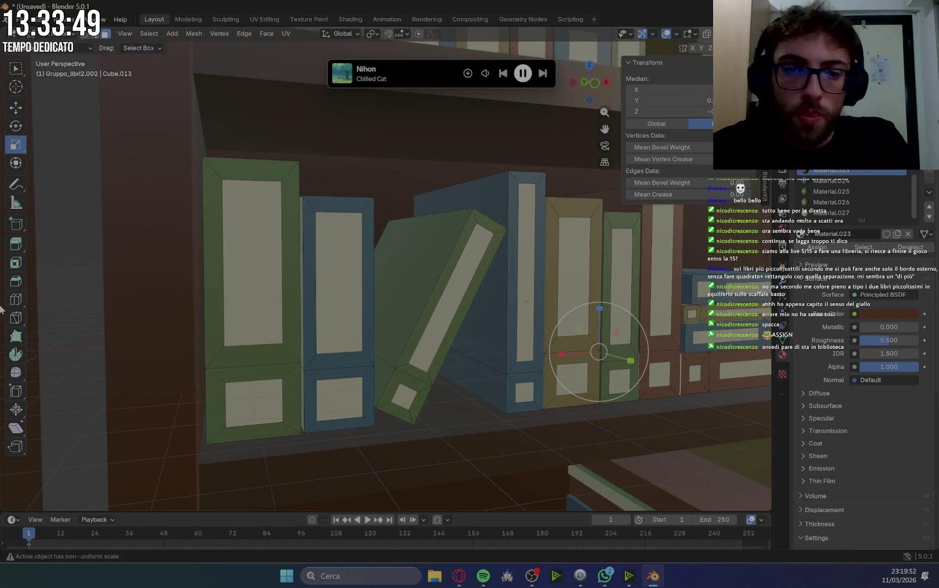
Assign Material.024 to the side-face strip between the green and blue books.
scroll(331, 255, up, 2)
scroll(331, 255, up, 2)
scroll(332, 254, up, 2)
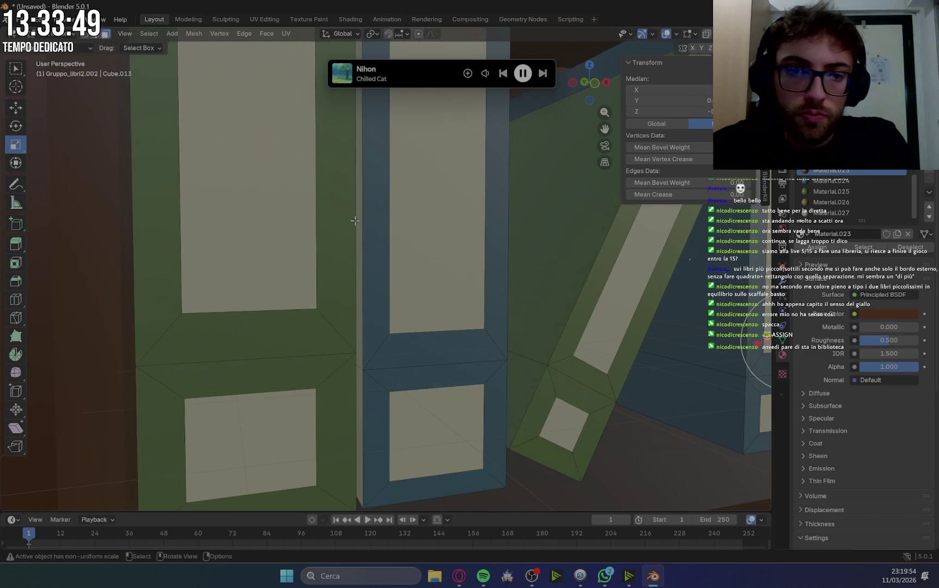
click(359, 248)
shift+click(360, 380)
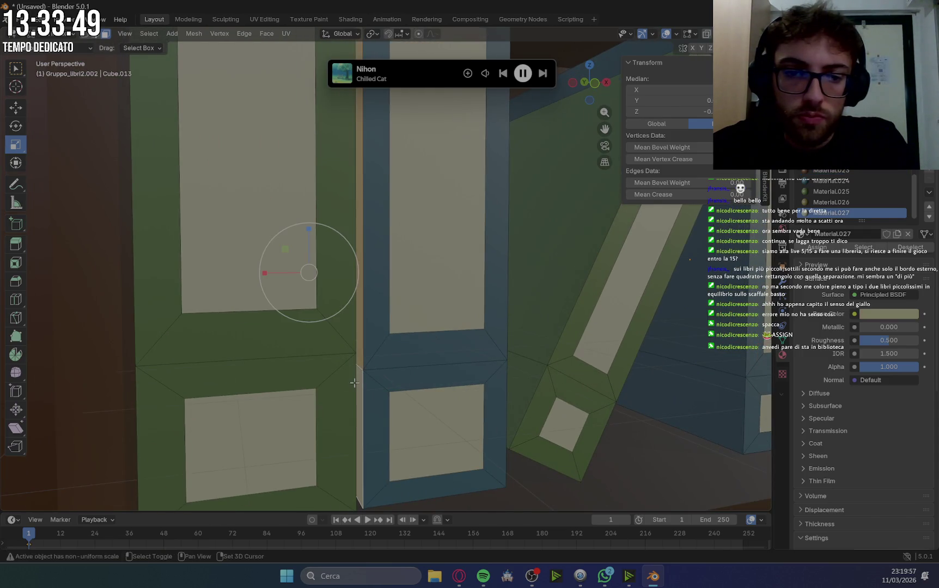
click(839, 182)
click(817, 247)
Select the blue book's strip, trying Materials 027, 025 and 026 before settling on brown Material.023.
mouse_move(539, 384)
middle_down()
mouse_move(493, 387)
mouse_move(617, 364)
mouse_move(611, 348)
middle_up()
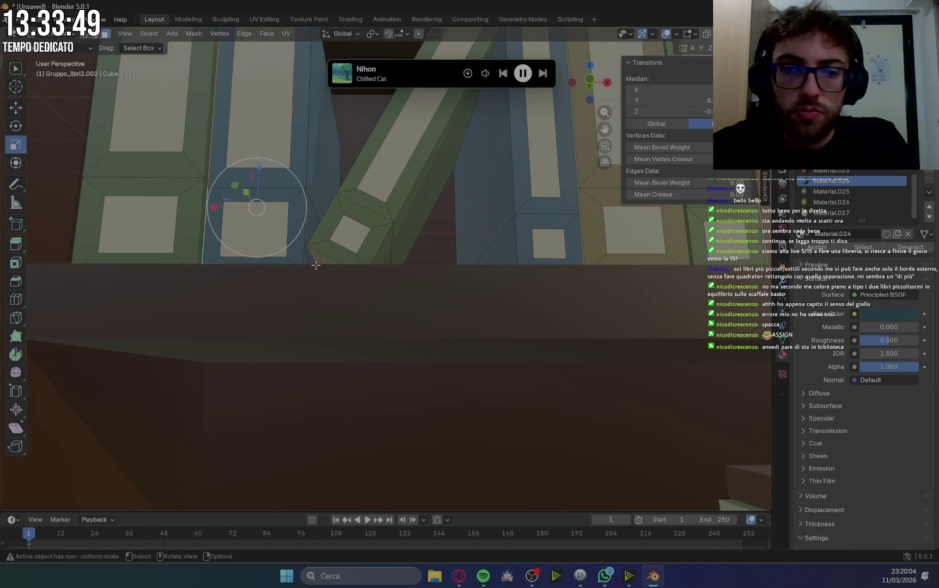
click(852, 212)
click(845, 191)
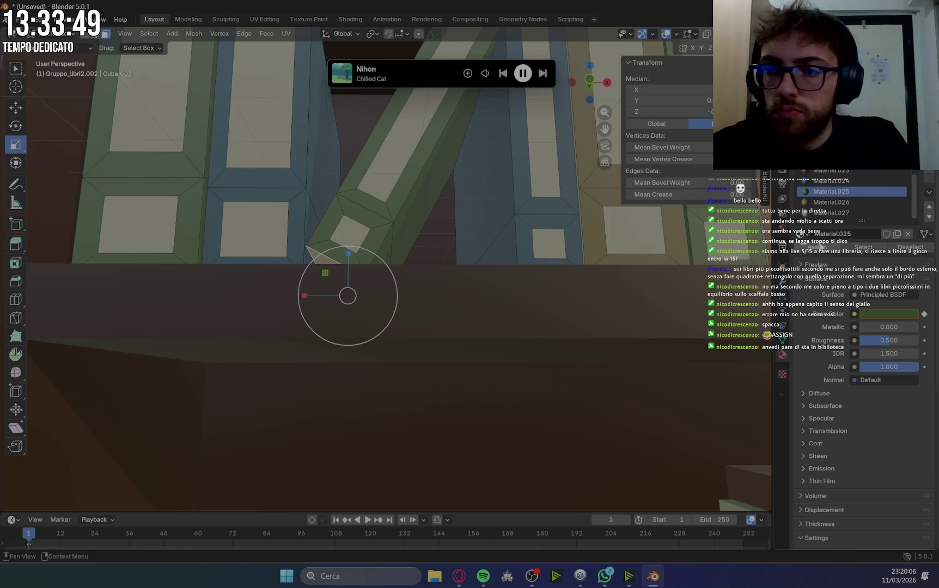
mouse_move(665, 281)
ctrl+middle_down()
mouse_move(467, 332)
mouse_move(528, 260)
ctrl+middle_up()
click(529, 260)
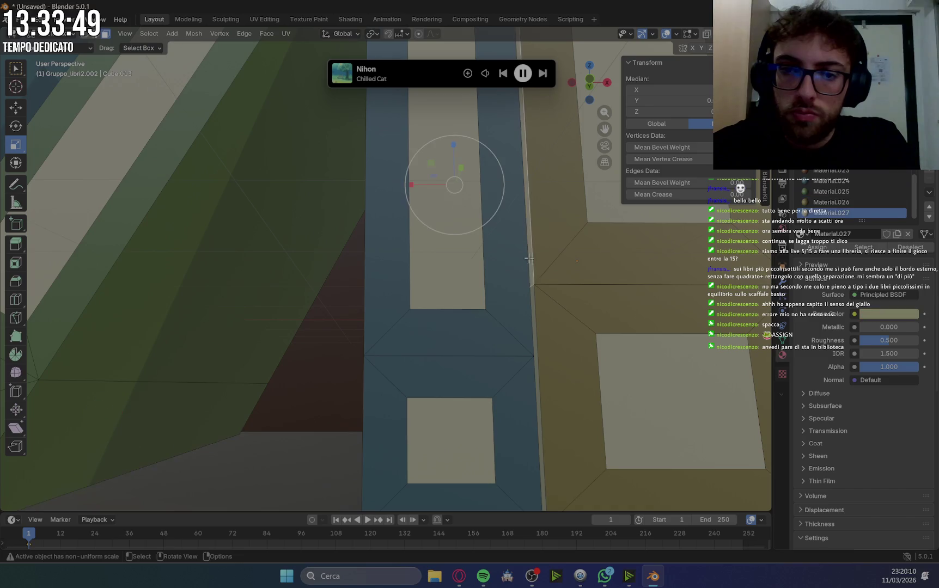
shift+click(533, 313)
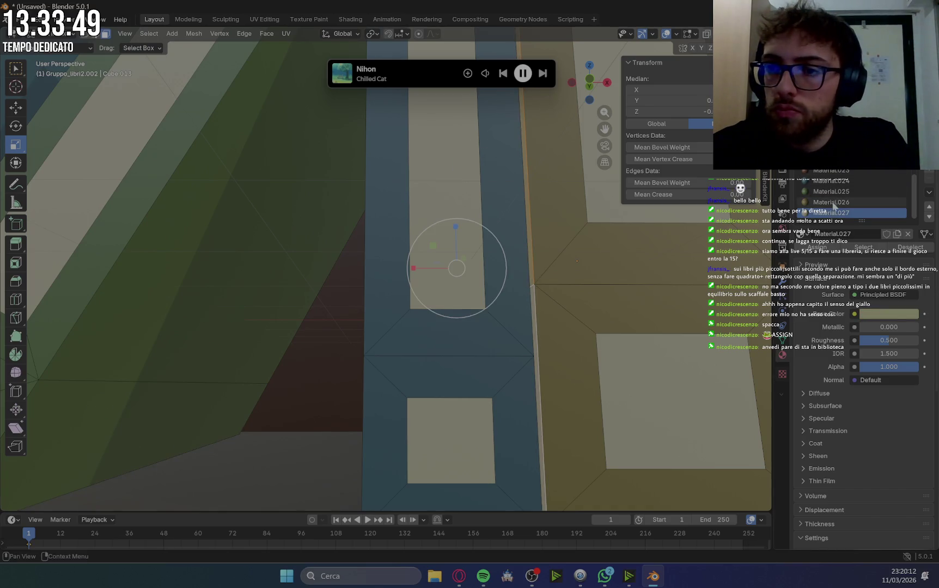
click(834, 204)
scroll(700, 313, down, 6)
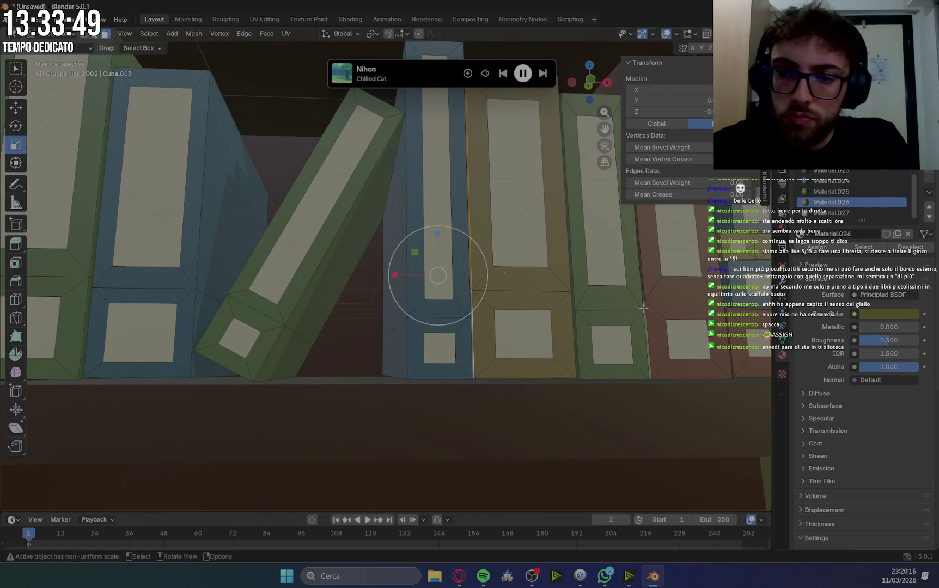
key(ctrl+z)
click(830, 171)
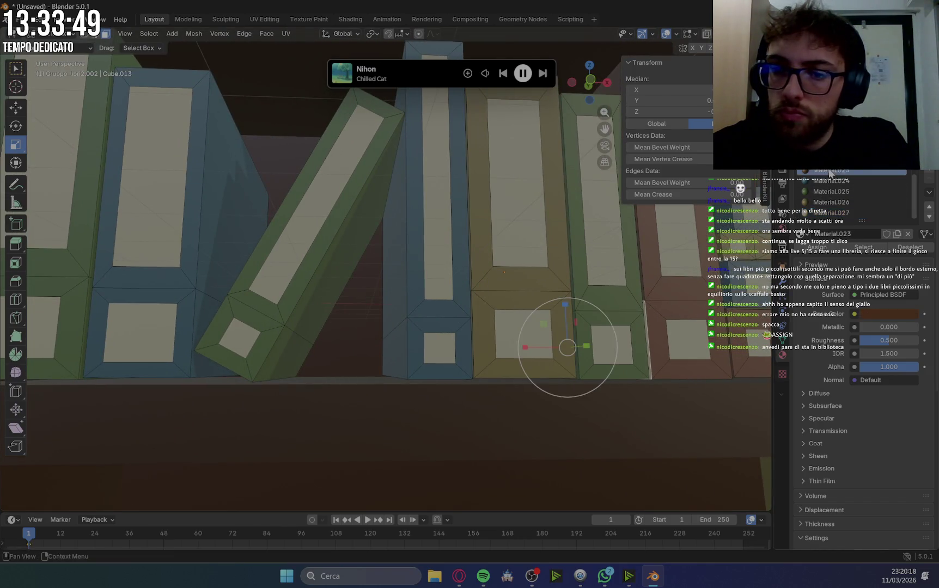
scroll(609, 371, down, 5)
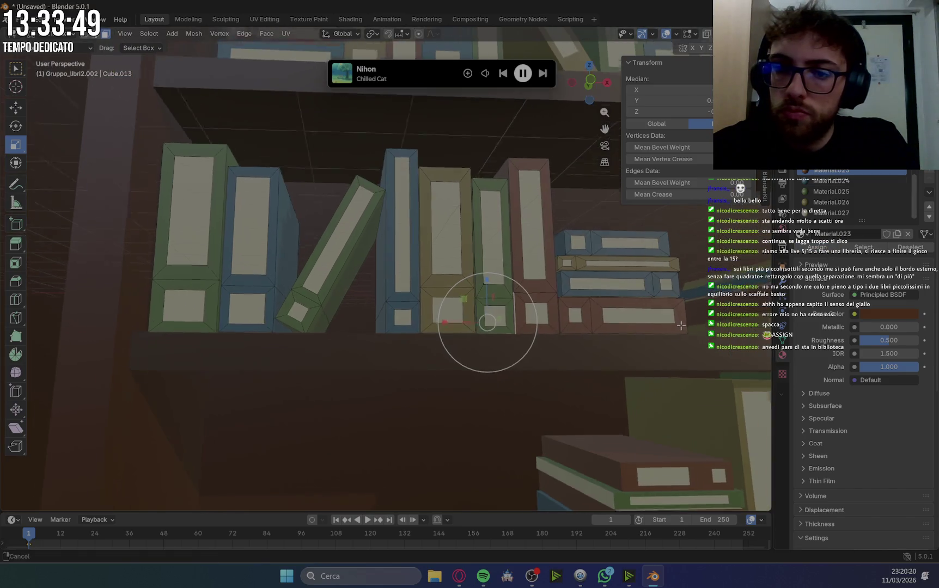
Zoom out to the whole shelf and switch back to Object Mode.
mouse_move(572, 326)
middle_down()
mouse_move(609, 370)
mouse_move(670, 388)
mouse_move(642, 385)
middle_up()
scroll(618, 384, down, 4)
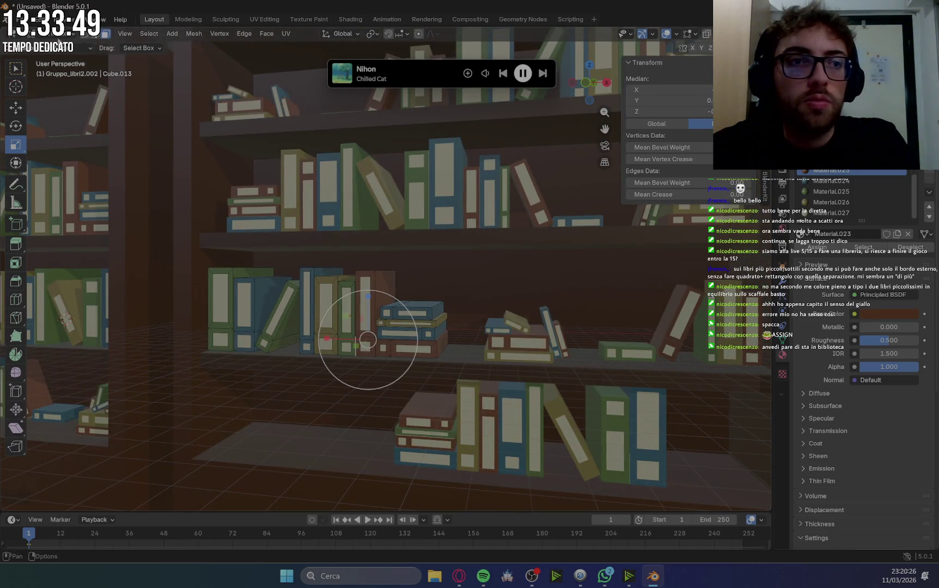
click(57, 33)
click(65, 47)
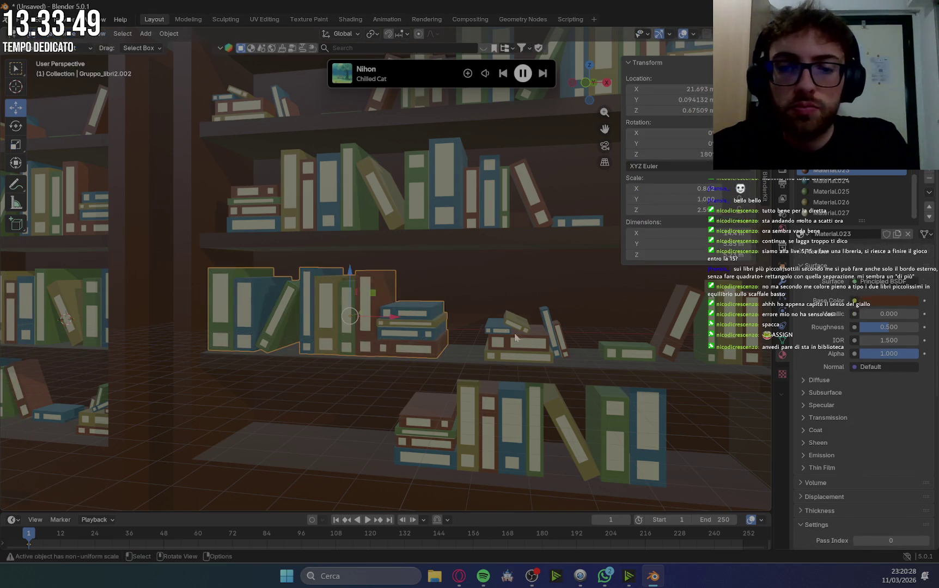
Select book group Gruppo_libri3.004, move in on its shelf and enter Edit Mode.
click(676, 349)
middle_drag(709, 372, 664, 373)
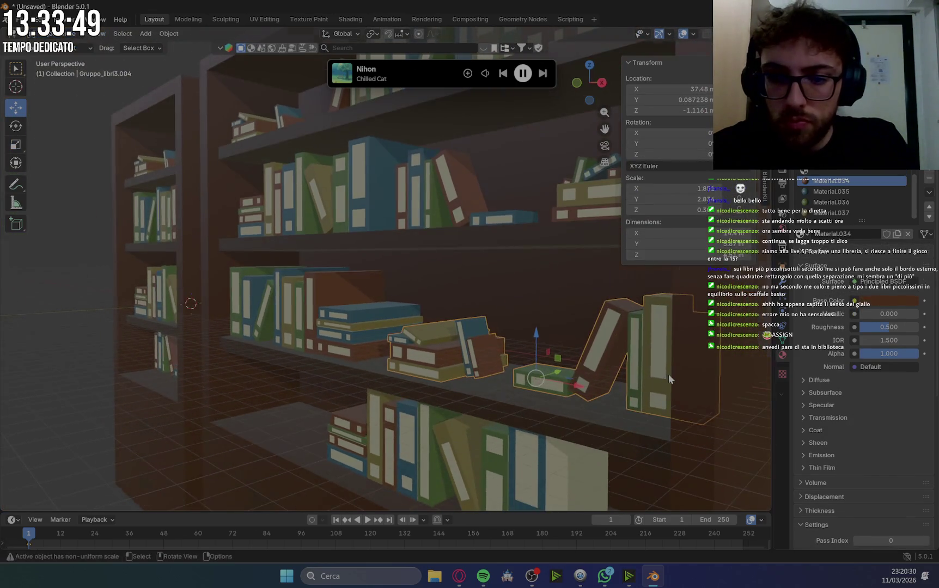
scroll(669, 373, up, 2)
click(739, 355)
scroll(616, 374, up, 8)
mouse_move(620, 402)
middle_down()
mouse_move(481, 251)
mouse_move(501, 310)
middle_up()
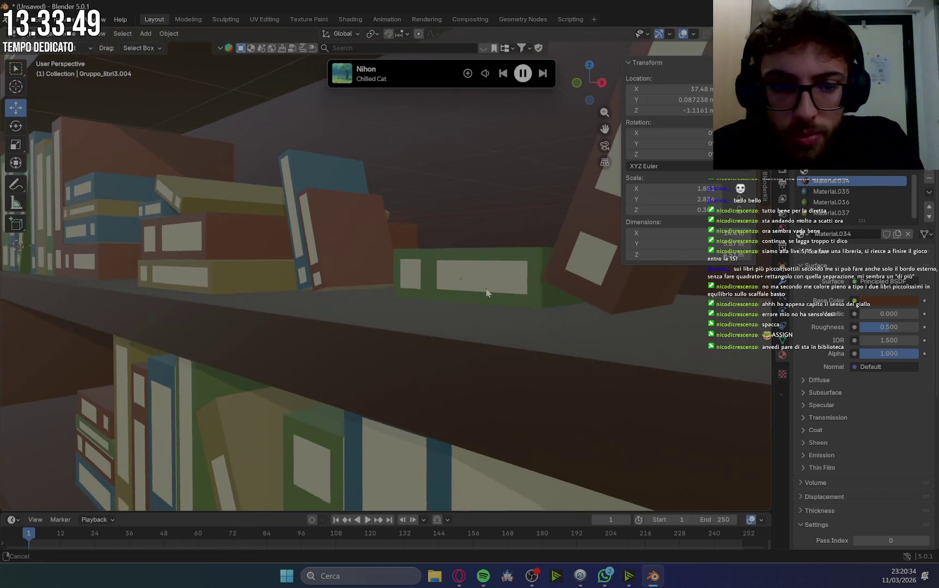
key(Tab)
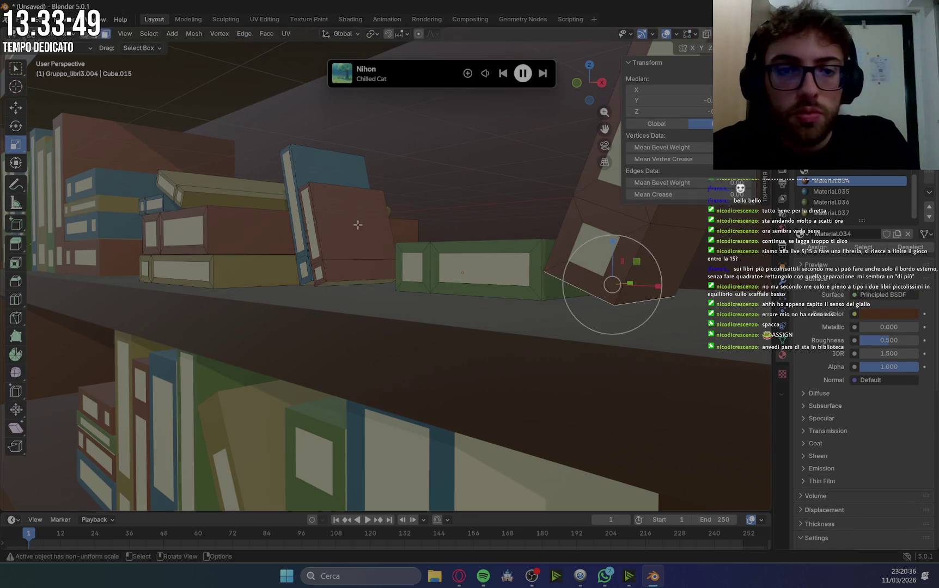
Select faces on the red book and shelf, then make brown Material.034 active.
click(357, 224)
click(346, 286)
scroll(429, 274, up, 5)
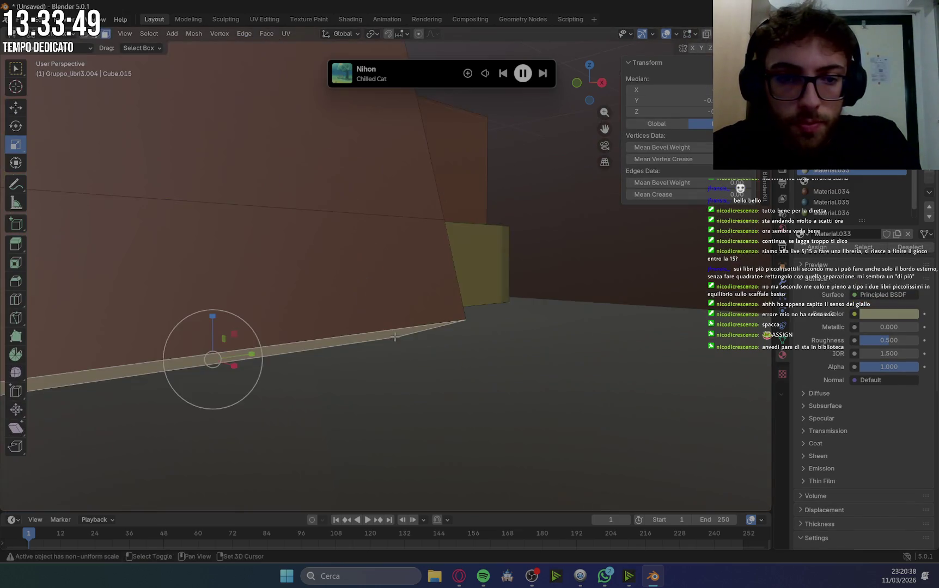
scroll(429, 274, down, 3)
scroll(430, 285, down, 2)
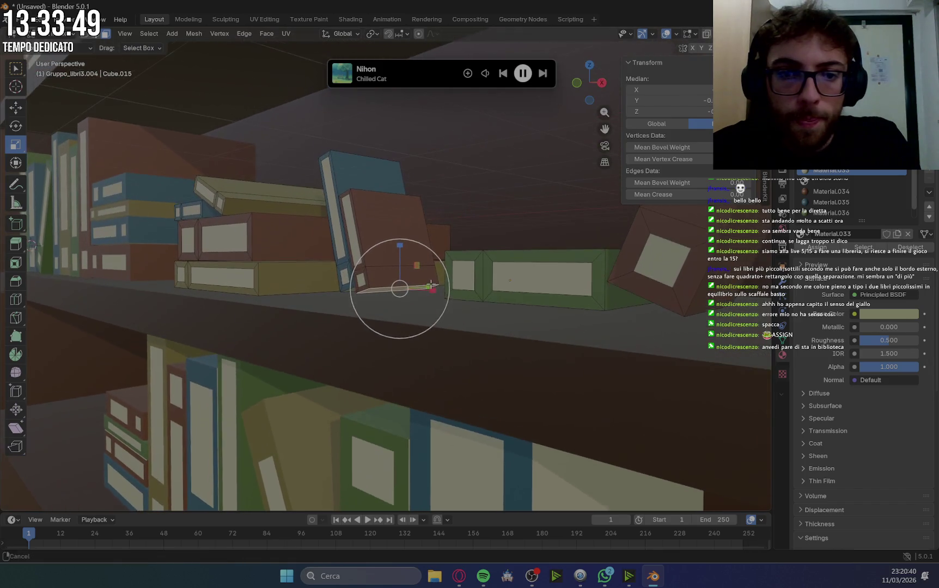
middle_drag(649, 300, 336, 342)
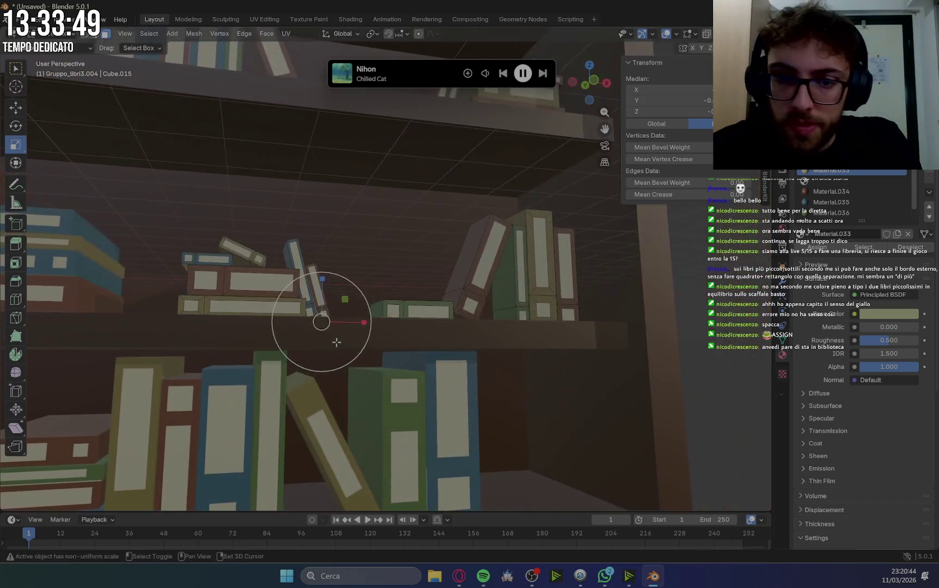
middle_drag(507, 306, 486, 328)
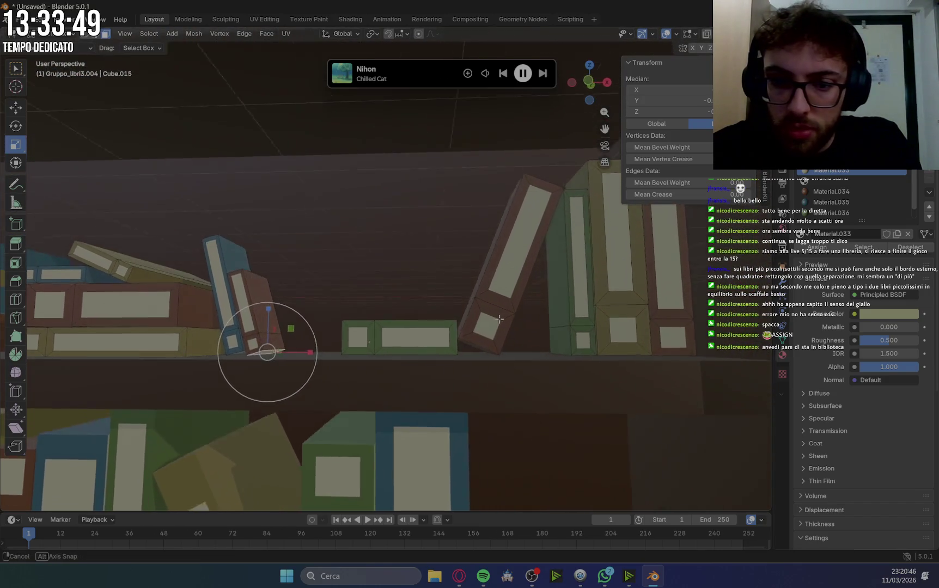
click(830, 192)
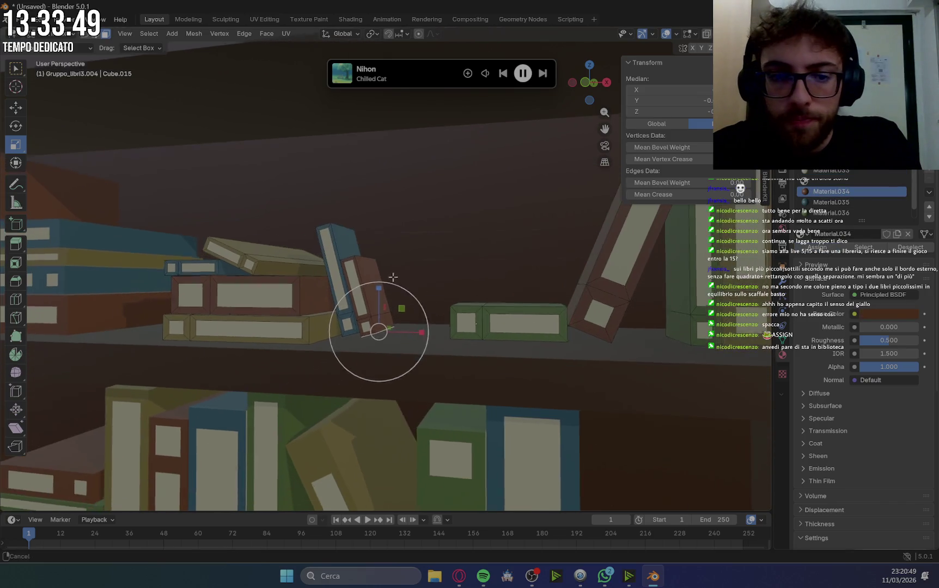
Select the book's neighbouring bottom face and make dark blue Material.035 active.
middle_drag(274, 301, 394, 294)
scroll(335, 310, up, 5)
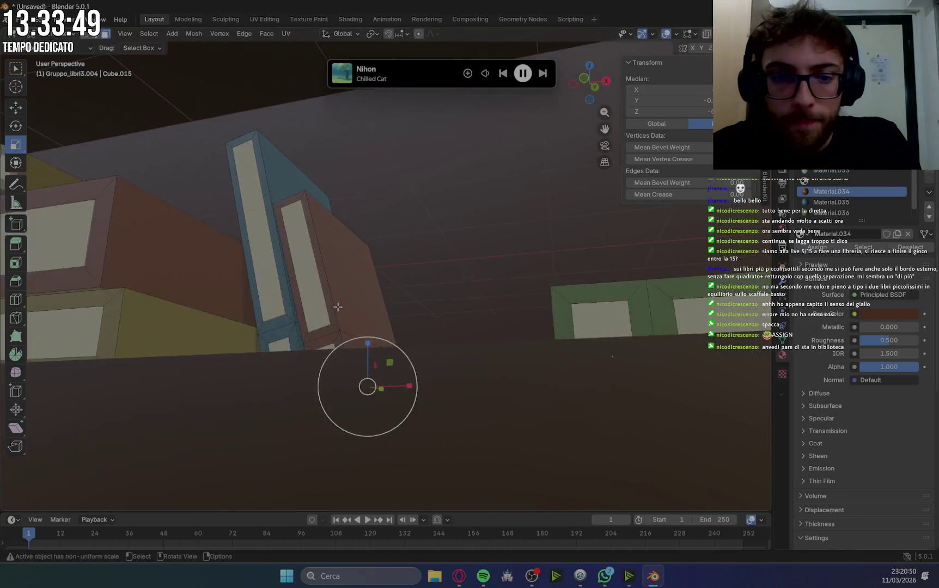
click(289, 417)
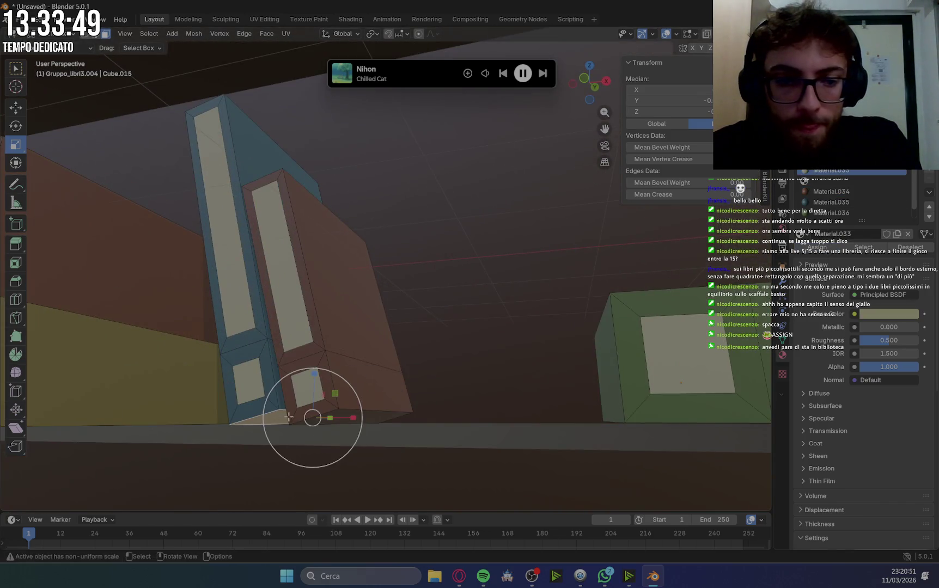
click(829, 202)
scroll(335, 311, down, 5)
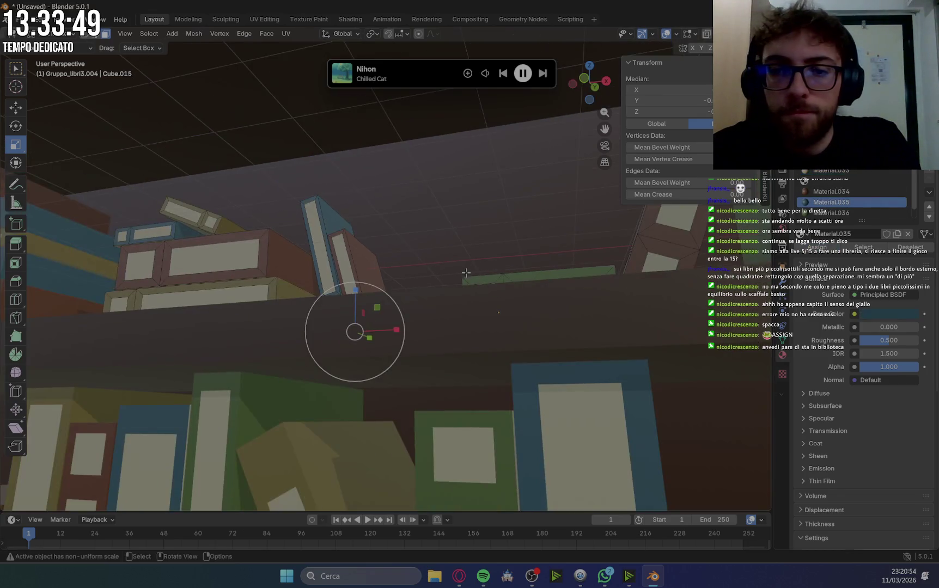
Assign Material.035 to the blue book's lower long face and thin face.
middle_drag(434, 262, 396, 250)
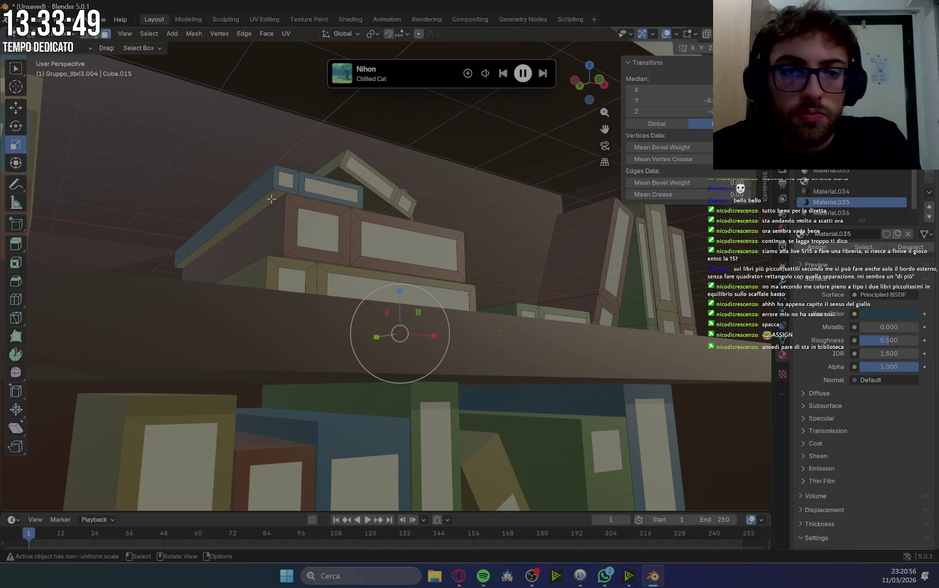
click(271, 199)
scroll(309, 201, up, 5)
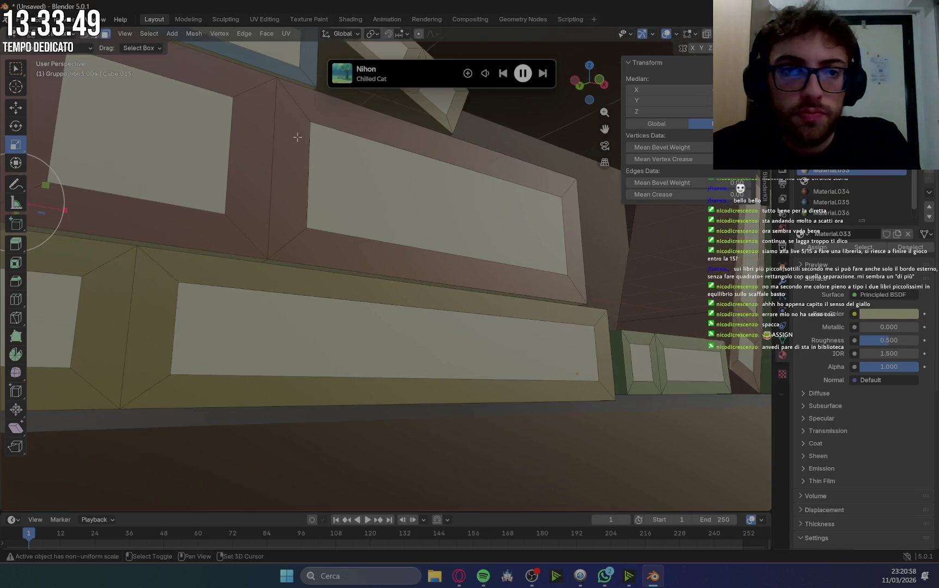
scroll(332, 186, down, 4)
shift+click(313, 215)
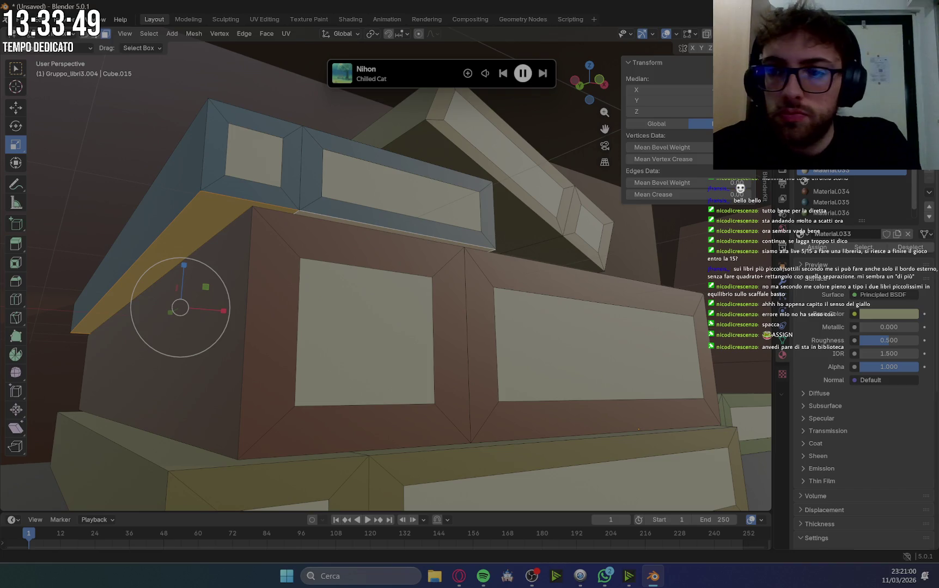
click(825, 203)
click(820, 248)
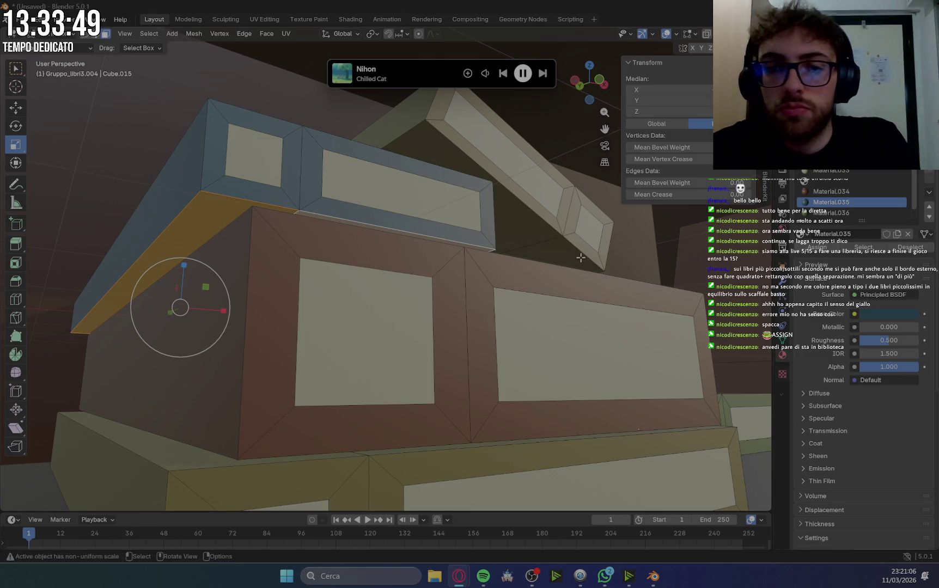
scroll(581, 257, down, 5)
Select the edge between the upright blue and red books and make brown Material.034 active.
middle_drag(581, 258, 543, 273)
mouse_move(653, 380)
middle_down()
mouse_move(605, 297)
mouse_move(490, 316)
middle_up()
scroll(399, 335, up, 3)
scroll(399, 335, up, 2)
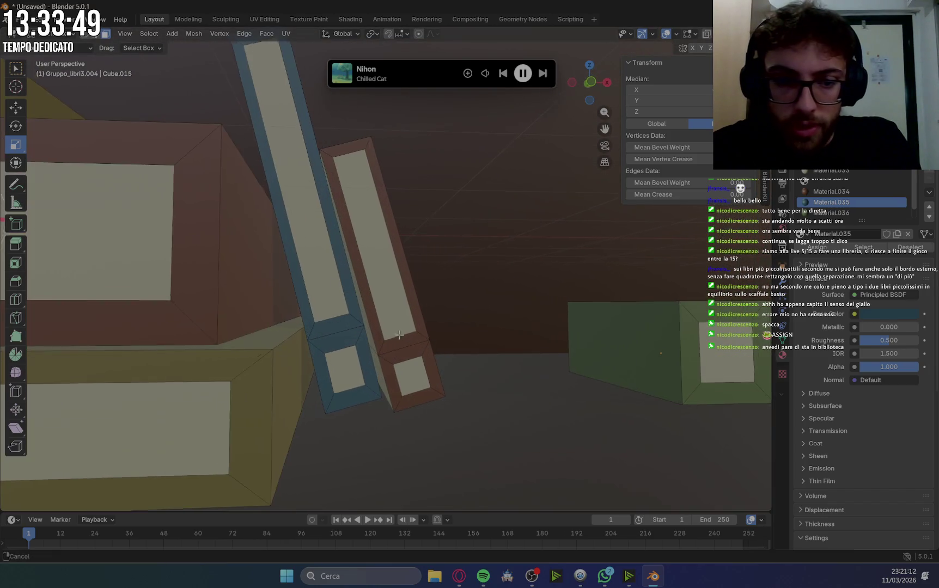
middle_drag(399, 335, 417, 266)
shift+click(418, 265)
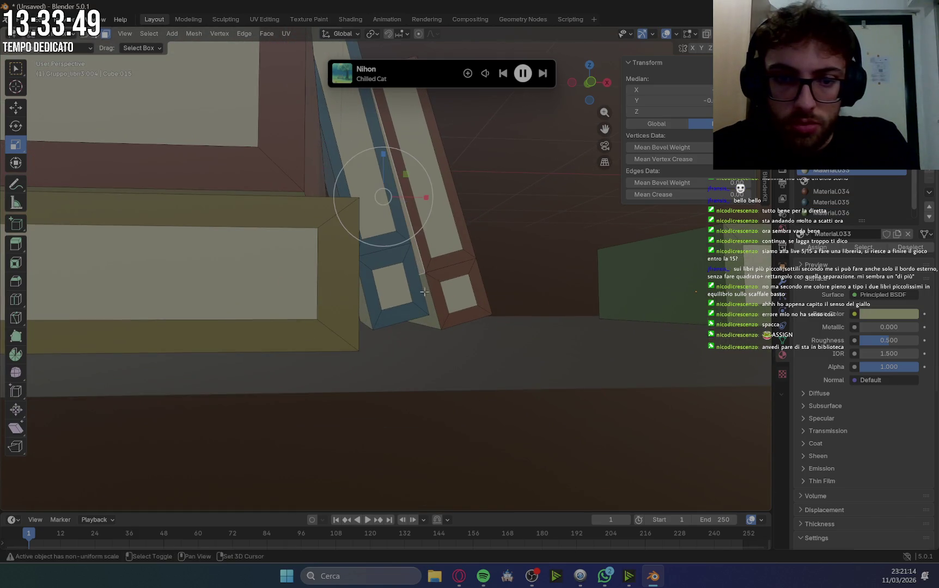
click(831, 191)
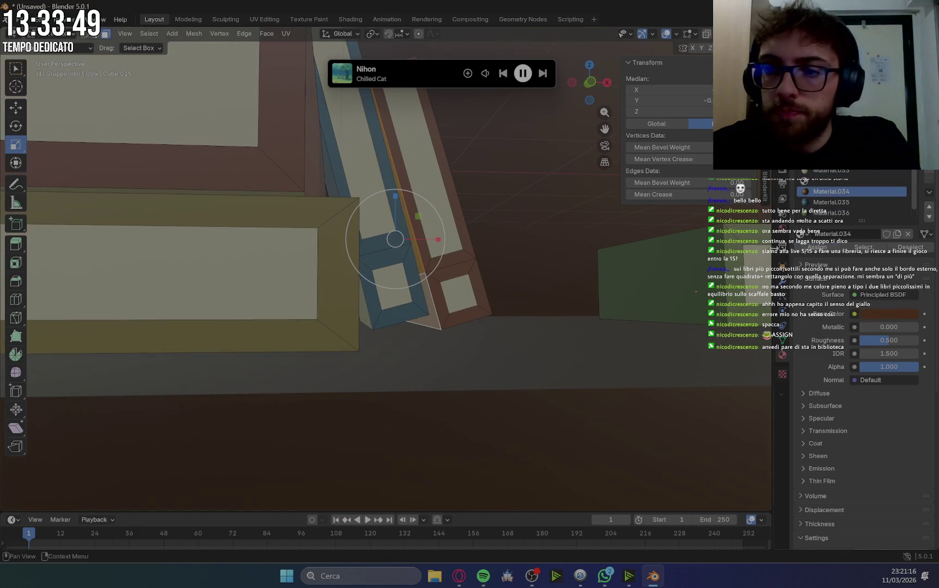
Select part of the blue book and make dark blue Material.035 active.
click(403, 309)
middle_drag(426, 310, 423, 309)
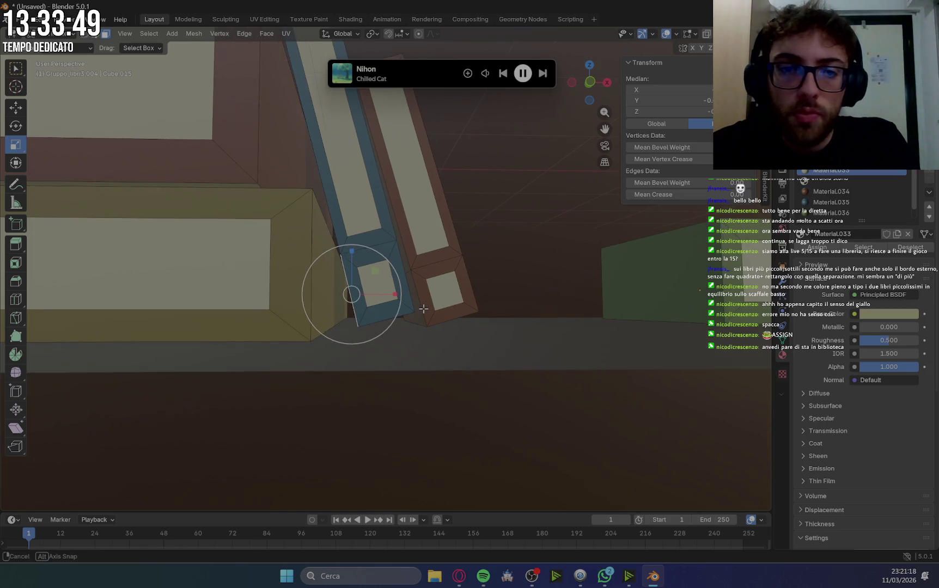
click(831, 202)
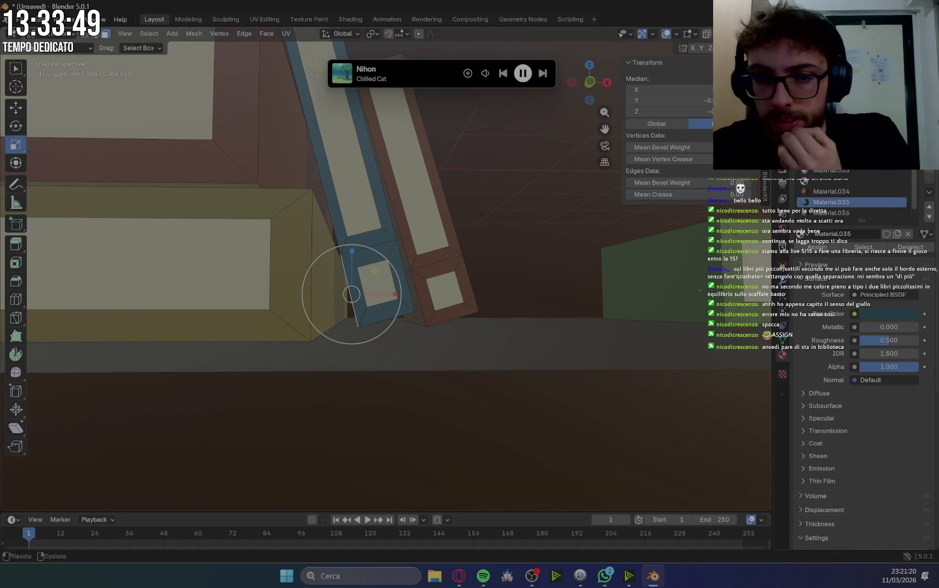
scroll(665, 283, down, 3)
mouse_move(665, 284)
middle_down()
mouse_move(624, 331)
mouse_move(516, 383)
mouse_move(562, 395)
mouse_move(563, 370)
middle_up()
scroll(624, 331, down, 3)
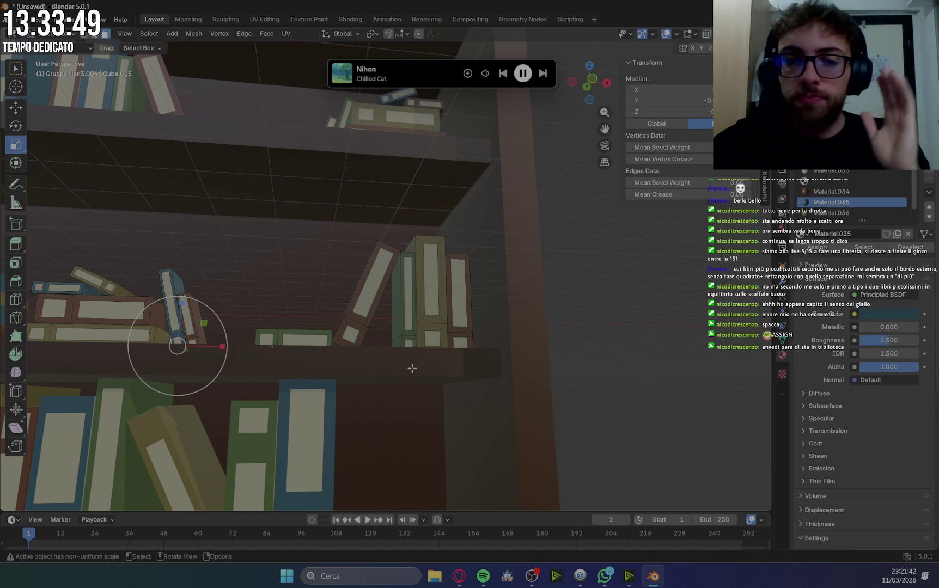
Level the view with the shelf, zoom in and clear the current face selection.
mouse_move(888, 314)
key(alt+Tab)
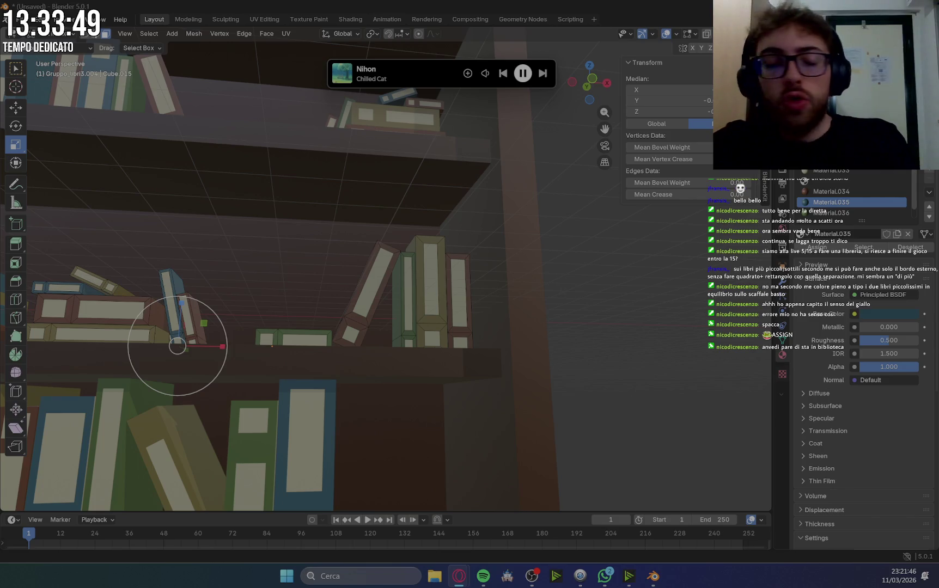
mouse_move(342, 287)
middle_down()
mouse_move(391, 320)
mouse_move(353, 329)
middle_up()
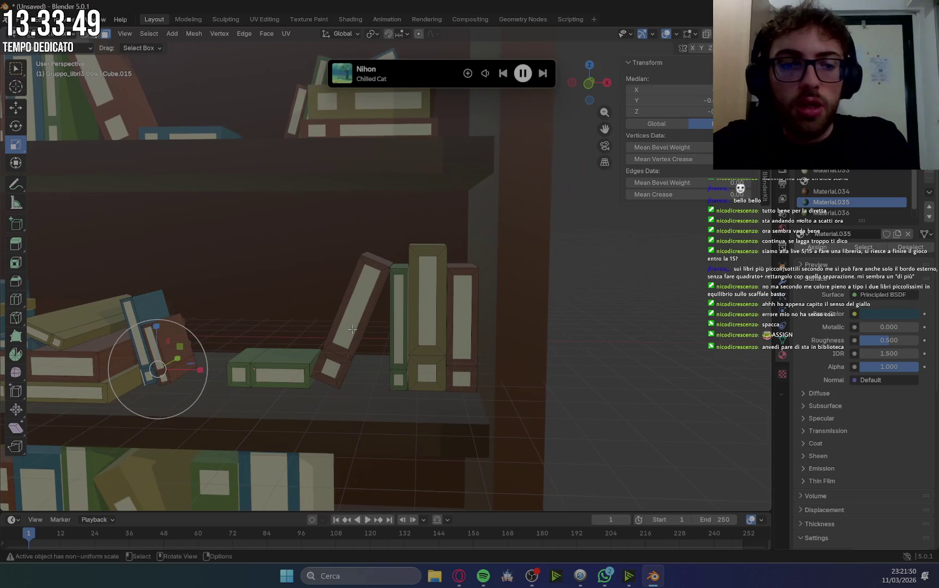
scroll(231, 365, up, 4)
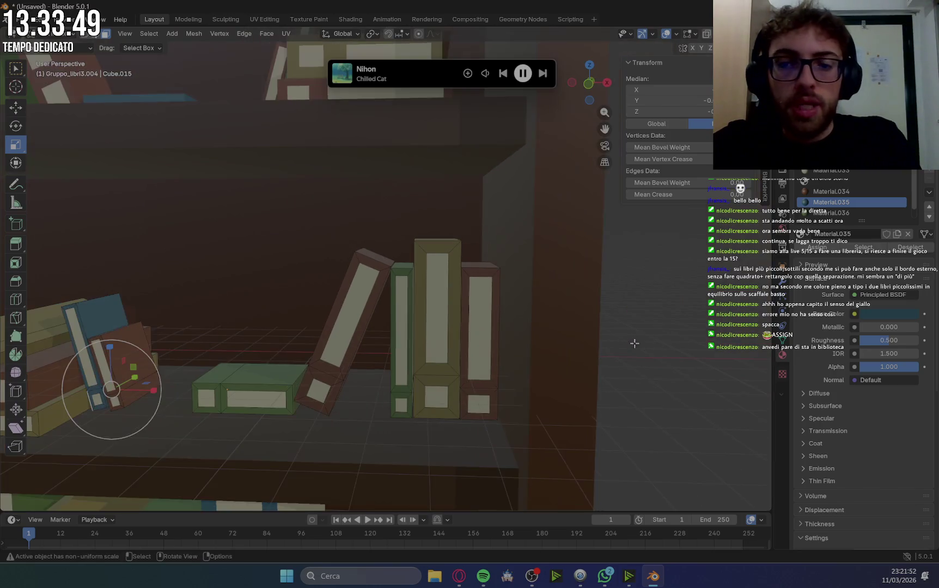
click(635, 344)
scroll(498, 311, up, 2)
scroll(526, 315, up, 2)
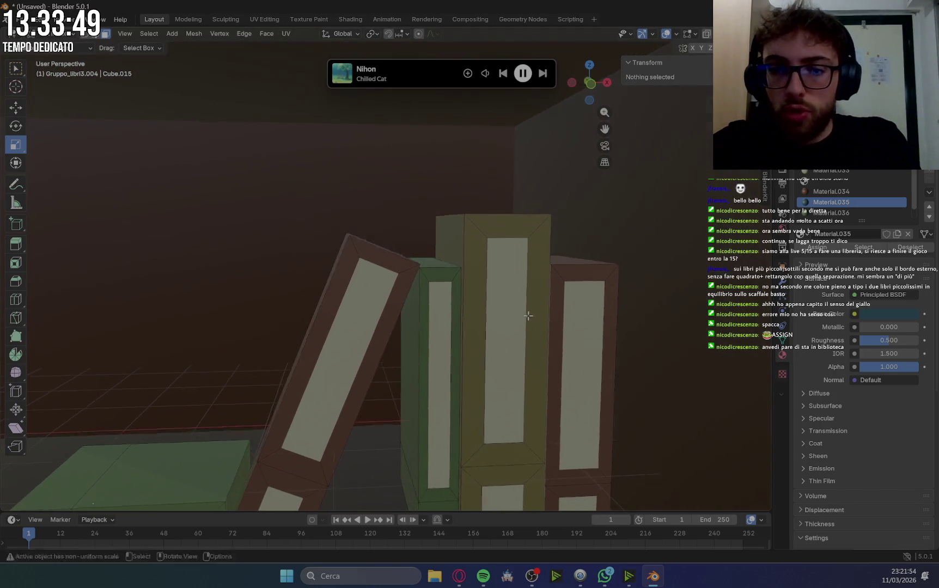
scroll(631, 306, up, 2)
scroll(677, 335, up, 2)
scroll(650, 318, up, 2)
scroll(623, 301, up, 2)
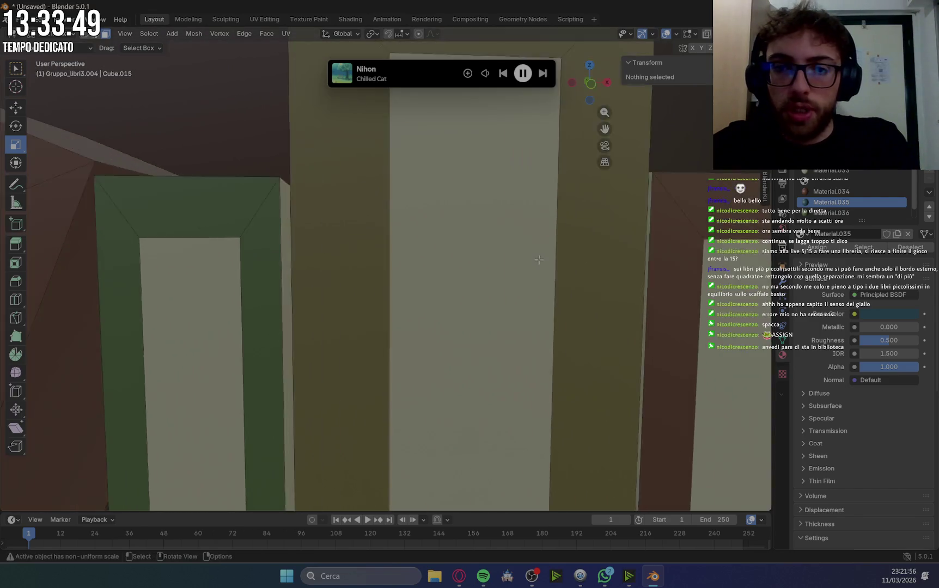
scroll(595, 285, up, 2)
scroll(568, 268, up, 2)
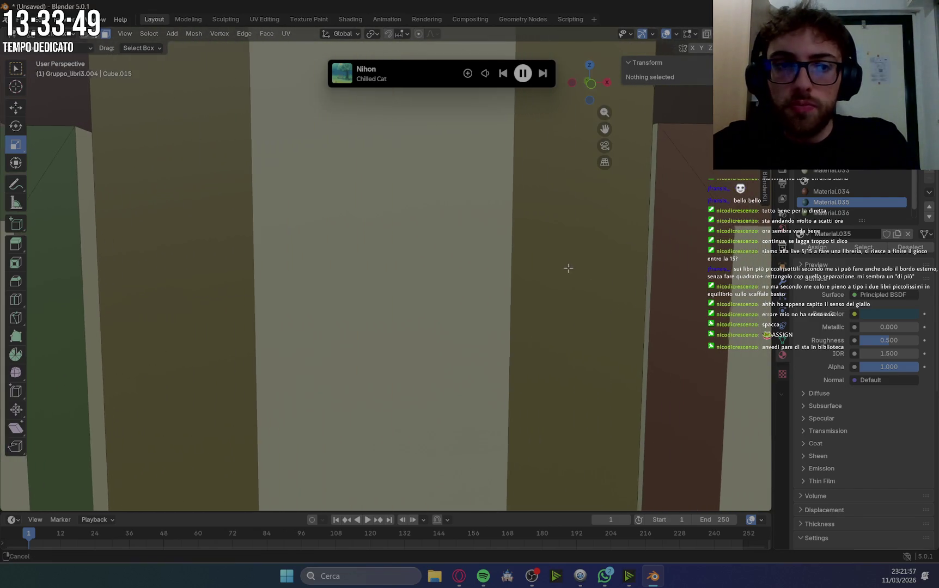
Select an edge on the yellow book and highlight the brown Material.034 slot.
click(652, 188)
scroll(662, 272, down, 5)
mouse_move(662, 272)
shift+middle_down()
mouse_move(682, 391)
mouse_move(618, 332)
shift+middle_up()
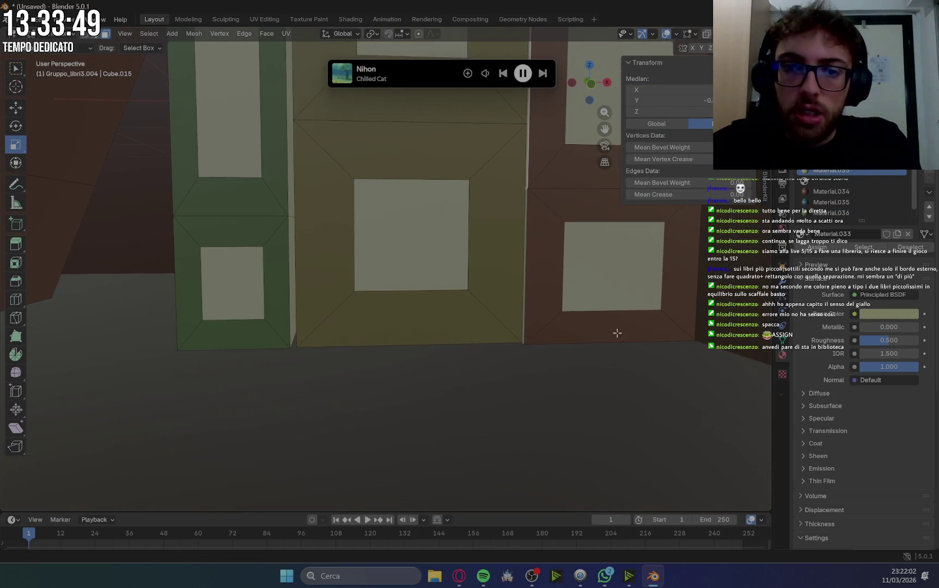
scroll(531, 207, up, 4)
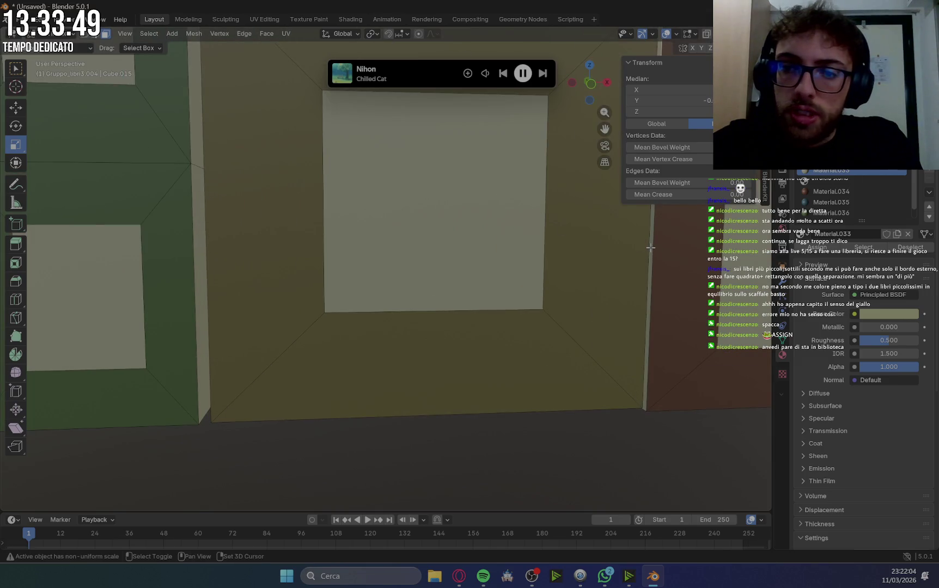
click(845, 192)
scroll(624, 323, down, 2)
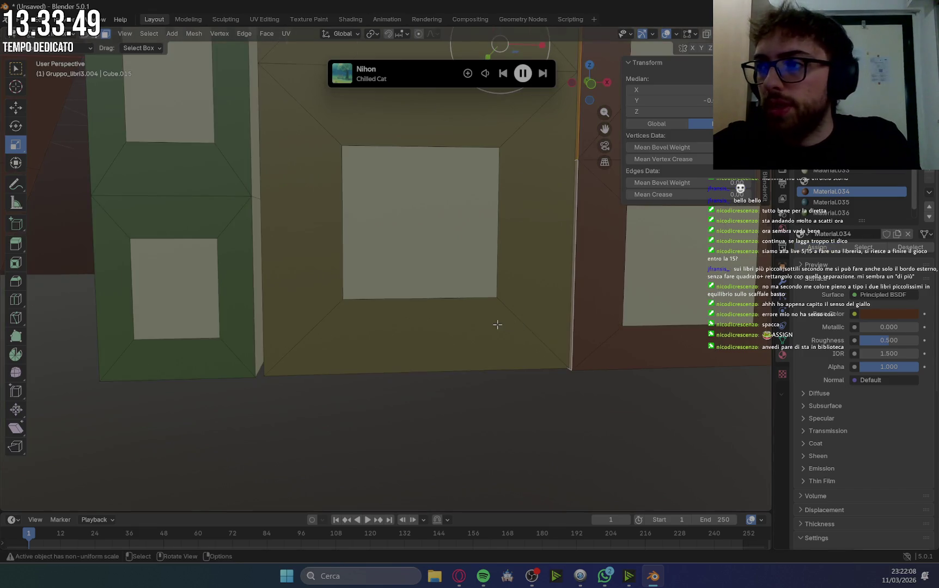
scroll(497, 324, down, 2)
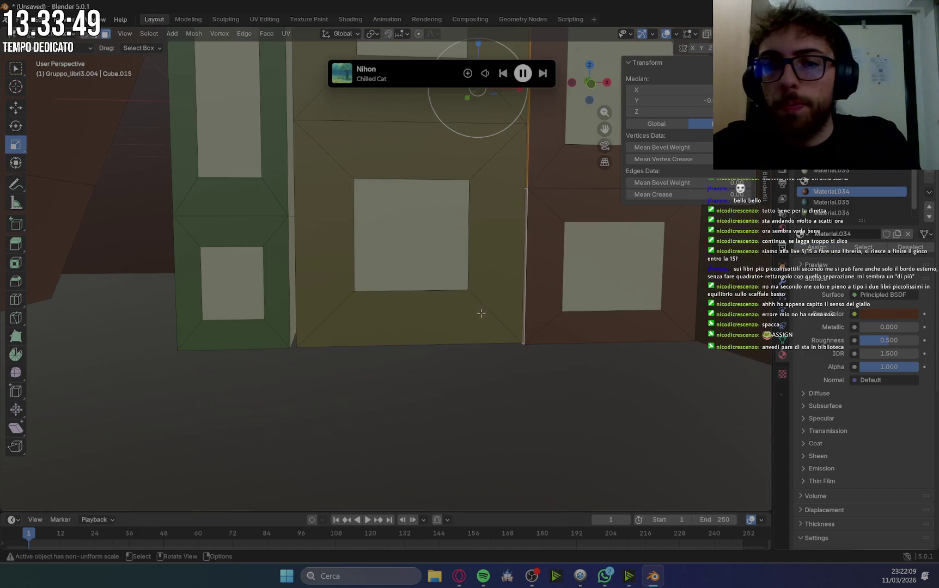
Select the green book's thin side strip faces and assign green Material.036 to them.
click(289, 192)
shift+click(291, 224)
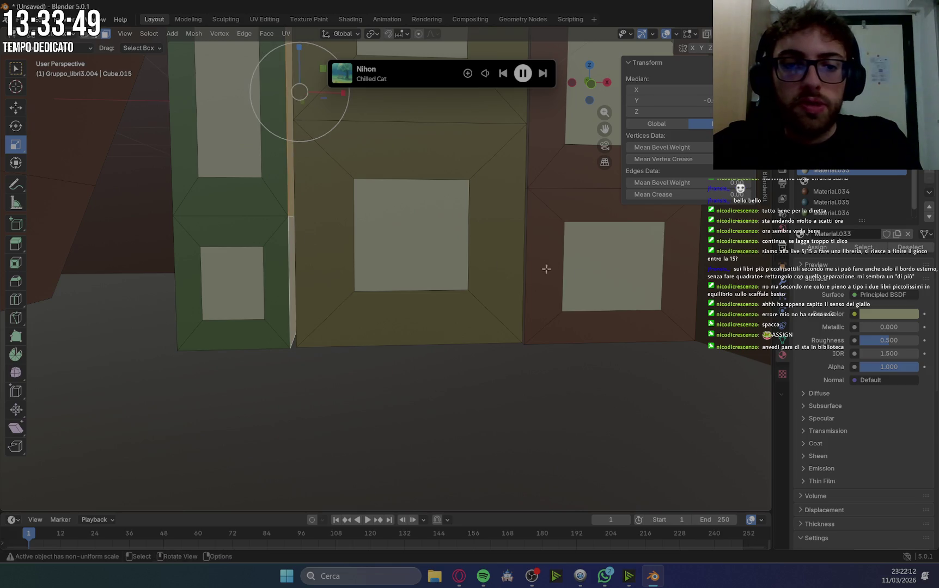
click(828, 213)
click(817, 248)
Deselect the mesh and orbit around the shelf to inspect the recoloured green book.
mouse_move(468, 273)
middle_down()
mouse_move(451, 265)
mouse_move(469, 270)
middle_up()
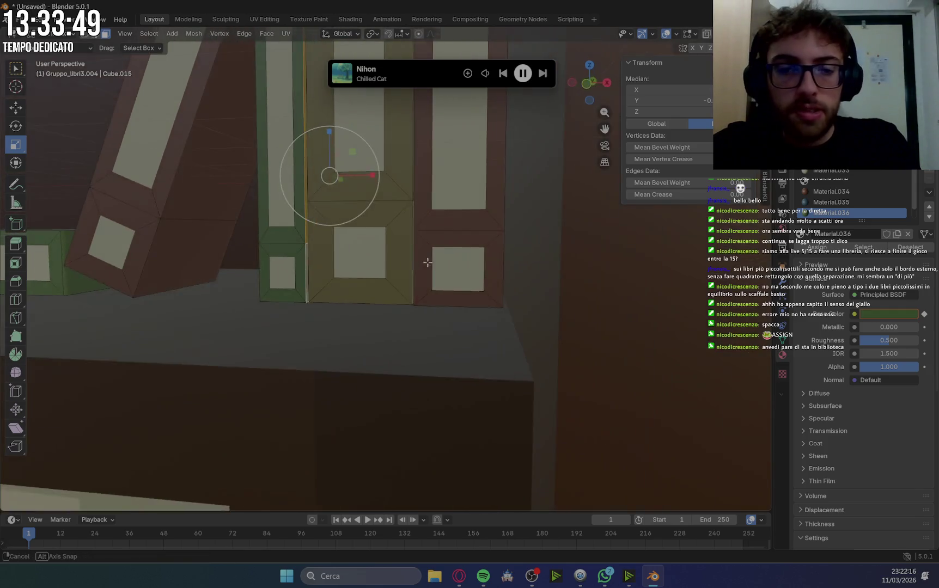
scroll(475, 274, down, 3)
scroll(485, 316, down, 5)
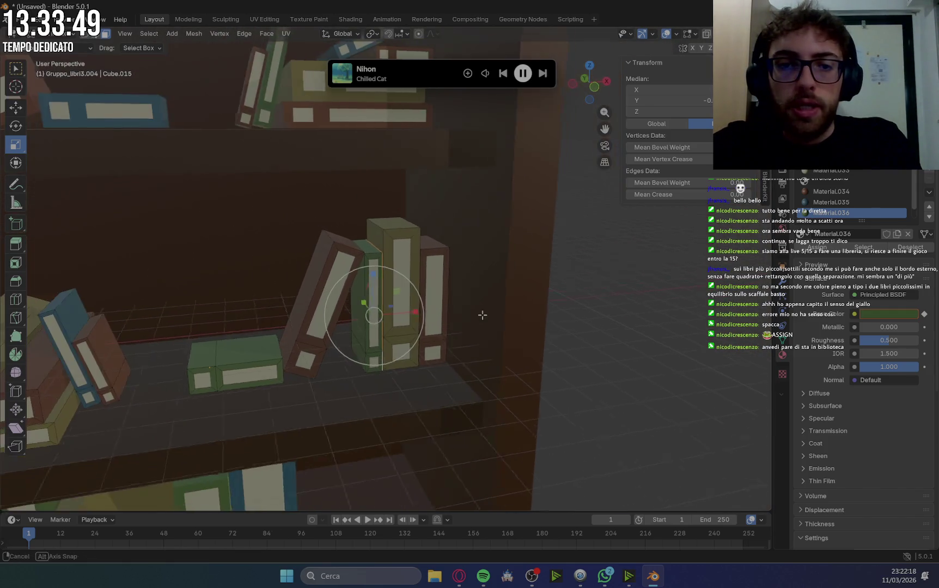
middle_drag(484, 317, 572, 329)
click(418, 342)
mouse_move(418, 342)
middle_down()
mouse_move(474, 302)
mouse_move(259, 311)
middle_up()
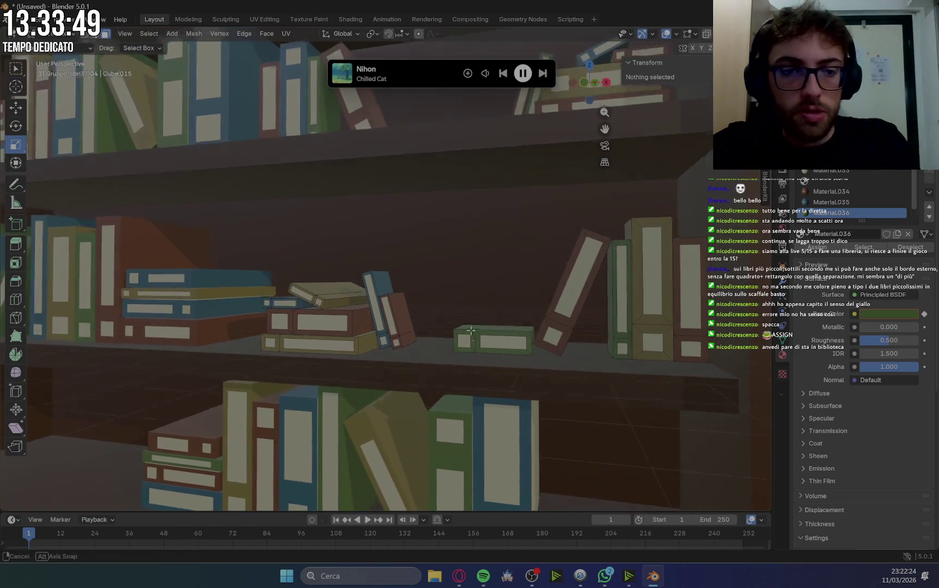
mouse_move(260, 312)
middle_down()
mouse_move(172, 266)
mouse_move(374, 399)
mouse_move(483, 223)
middle_up()
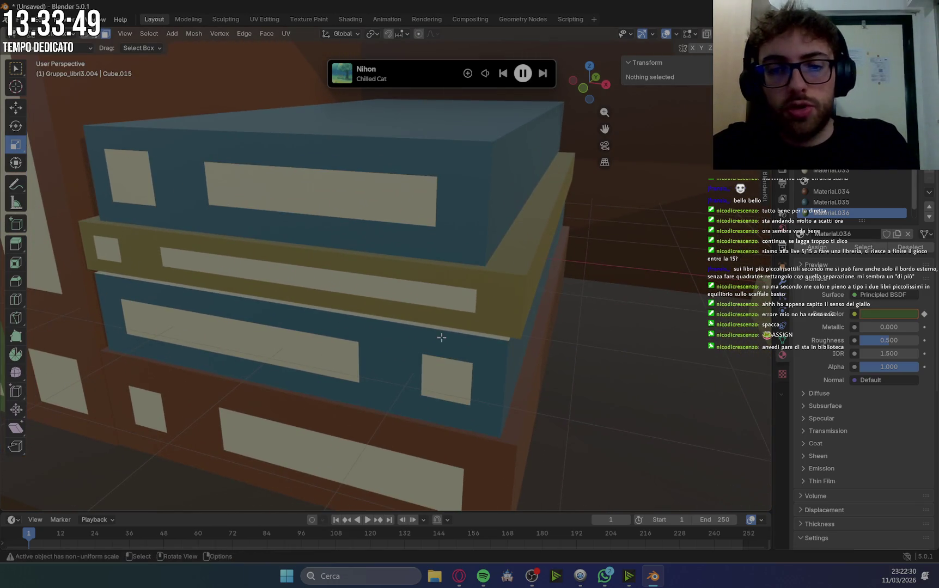
Return to Object Mode, select Gruppo_libri2.002 and re-enter Edit Mode.
scroll(363, 288, down, 5)
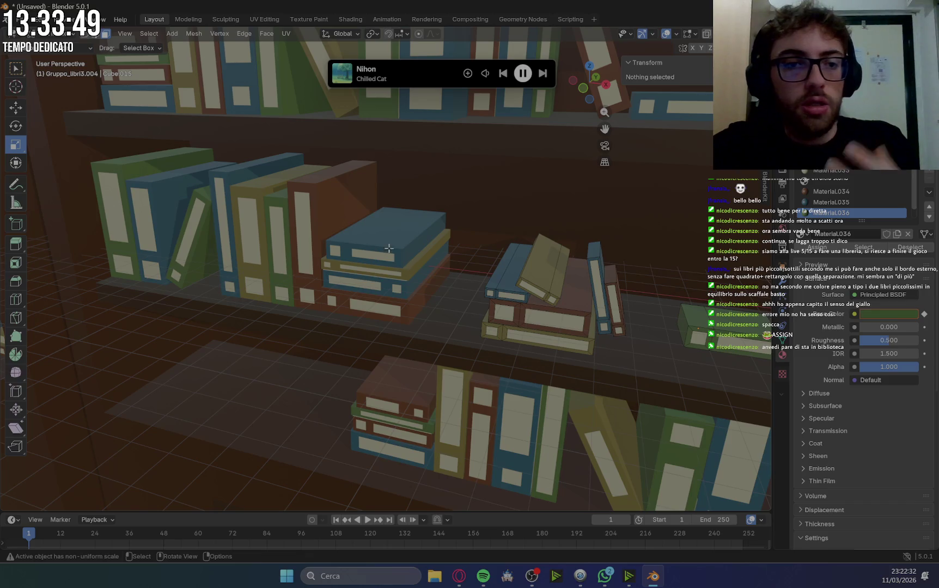
click(55, 34)
click(75, 46)
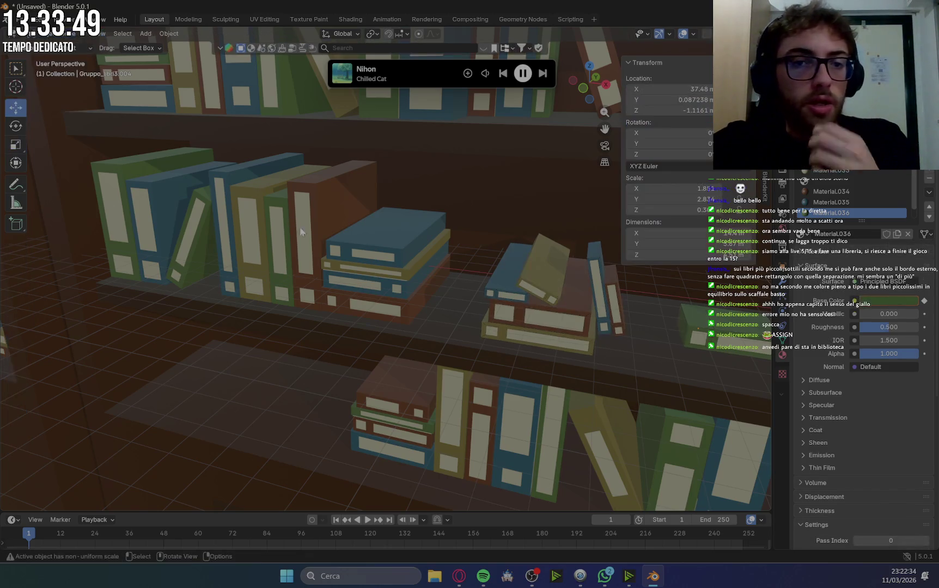
click(388, 272)
click(55, 33)
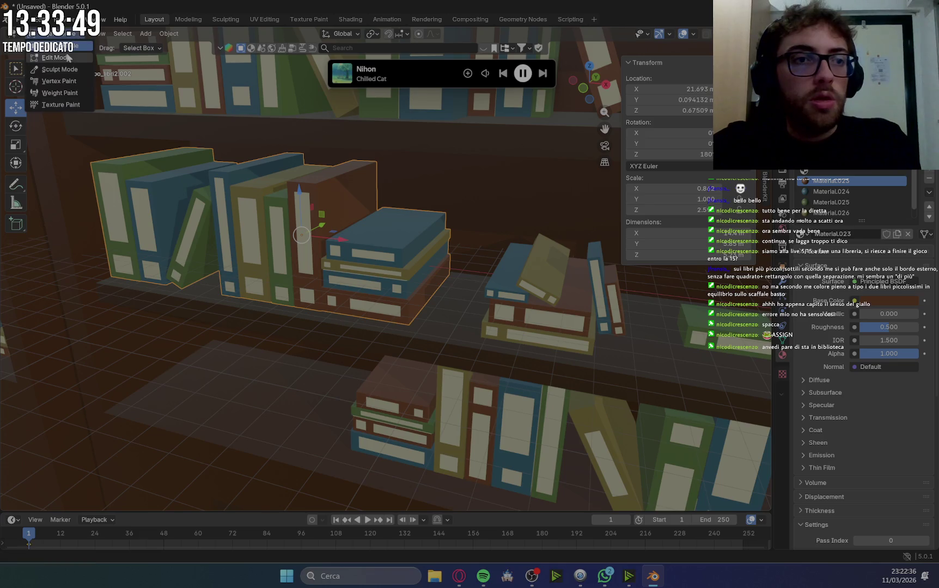
click(68, 60)
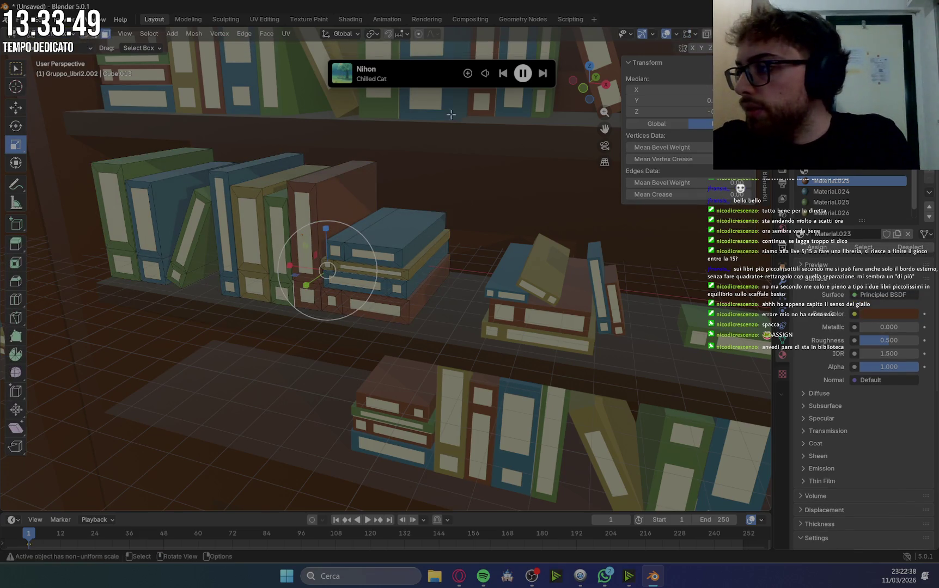
Select the top book's right front edge and pick the dark teal Material.024.
key(alt+Tab)
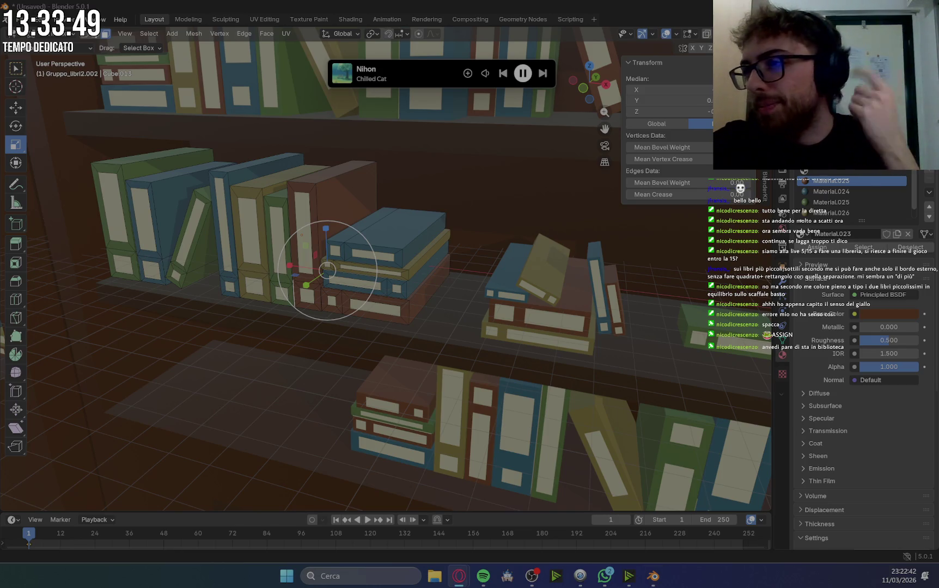
scroll(388, 284, up, 5)
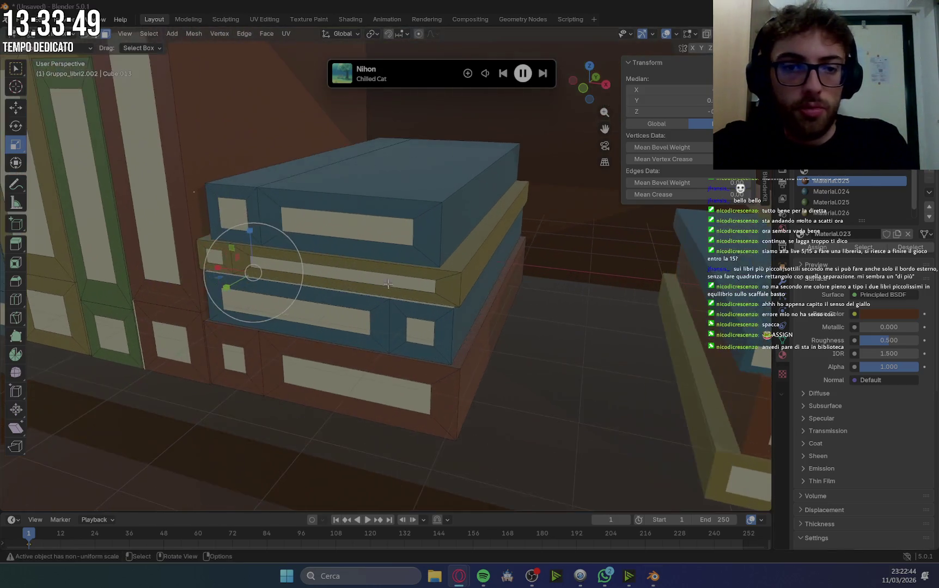
scroll(388, 284, up, 3)
click(287, 309)
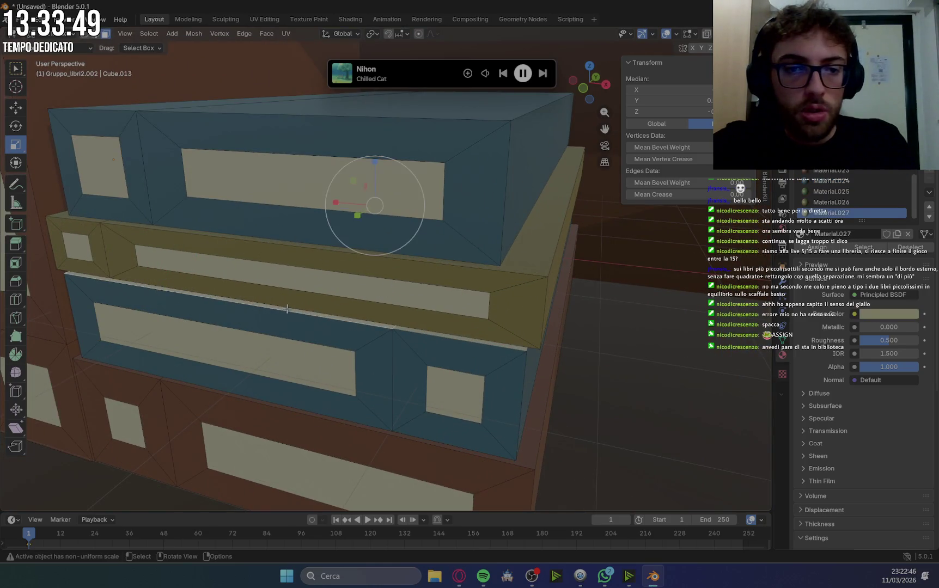
click(429, 333)
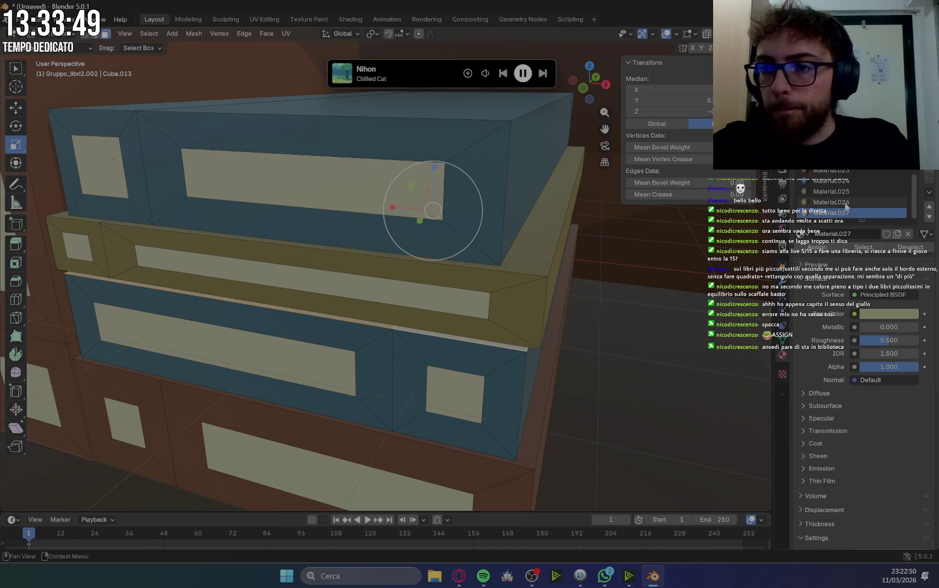
click(843, 181)
scroll(551, 299, down, 2)
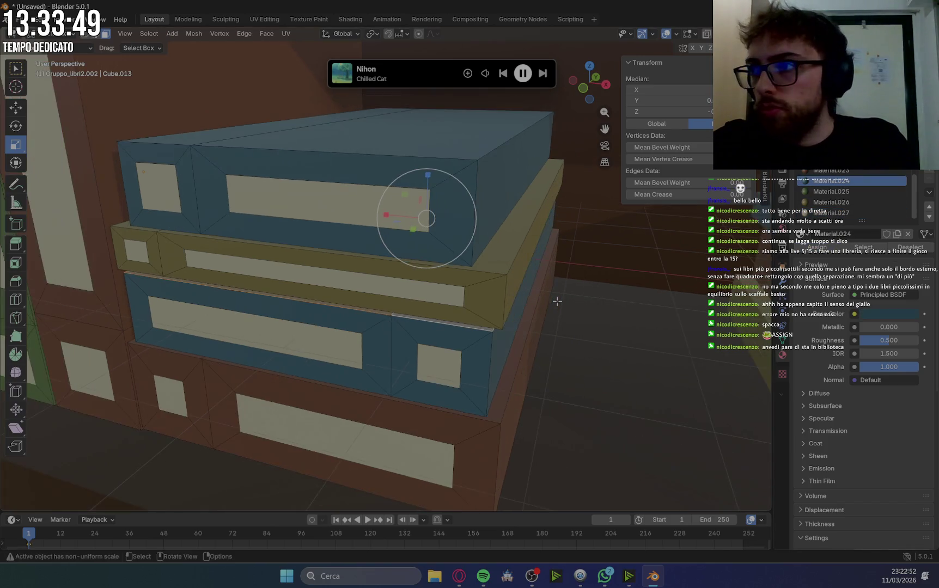
scroll(551, 299, down, 2)
mouse_move(506, 276)
middle_down()
mouse_move(516, 303)
mouse_move(634, 285)
mouse_move(128, 262)
mouse_move(235, 314)
mouse_move(267, 299)
mouse_move(472, 352)
mouse_move(539, 353)
middle_up()
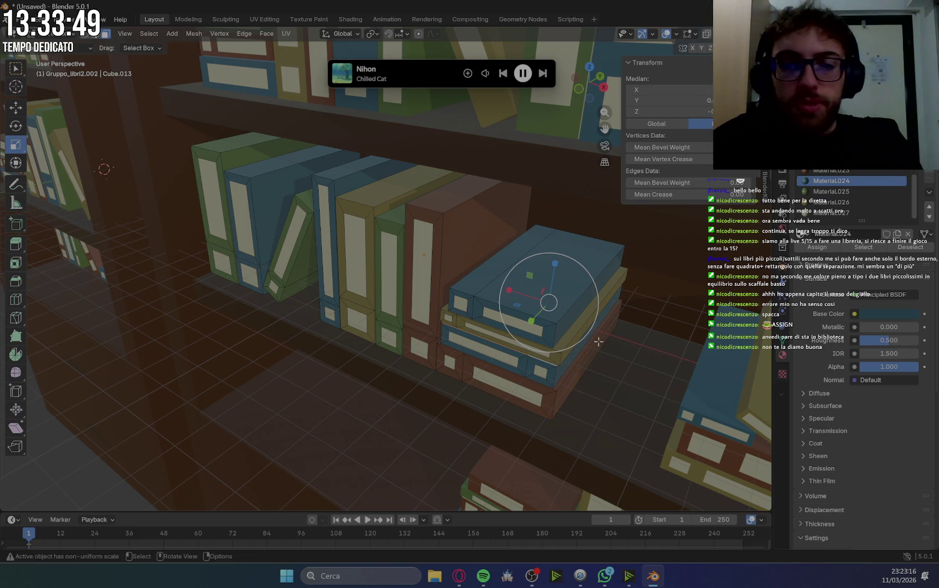
Orbit around the Gruppo_libri2.002 shelf and close in on the book stack to check colours.
scroll(598, 341, down, 5)
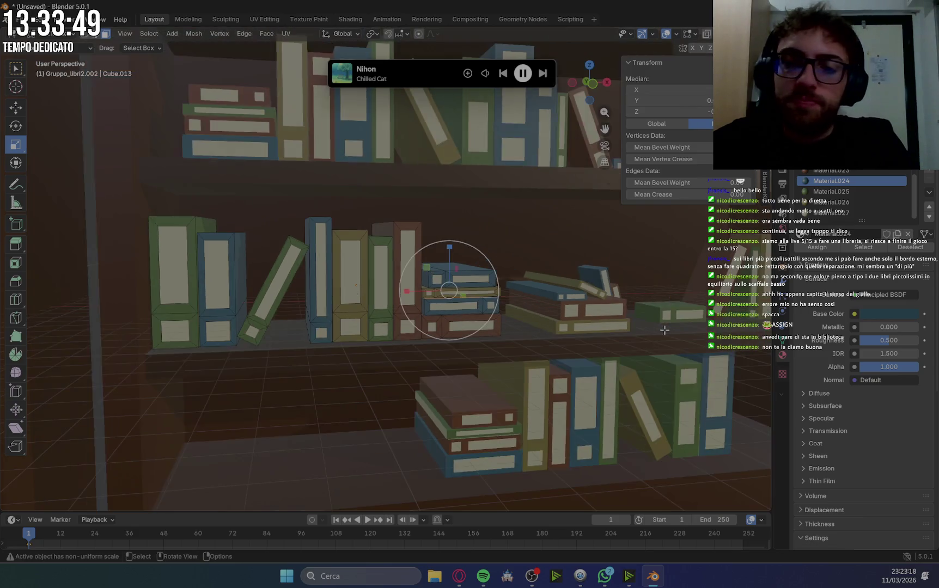
middle_drag(575, 305, 590, 308)
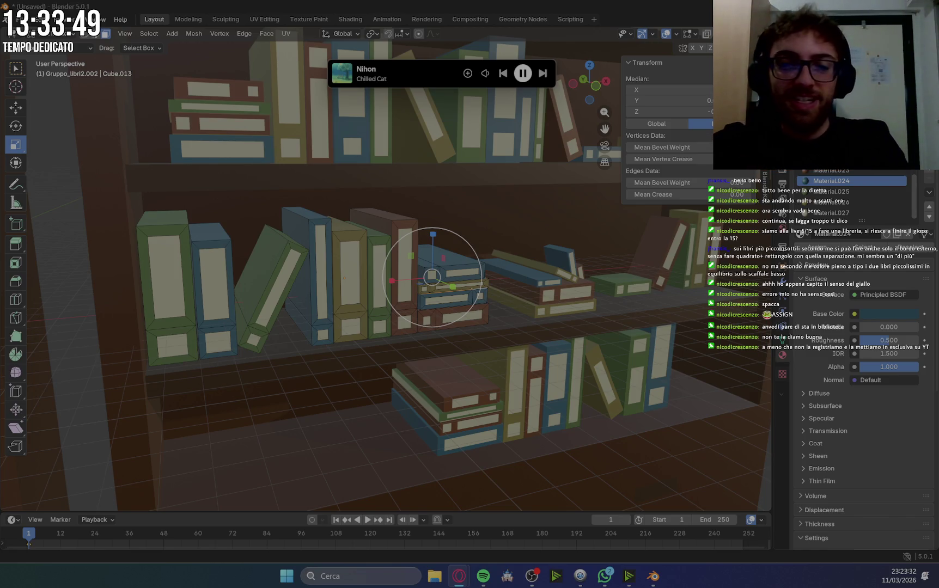
scroll(691, 300, up, 5)
mouse_move(691, 300)
middle_down()
mouse_move(637, 338)
mouse_move(545, 243)
middle_up()
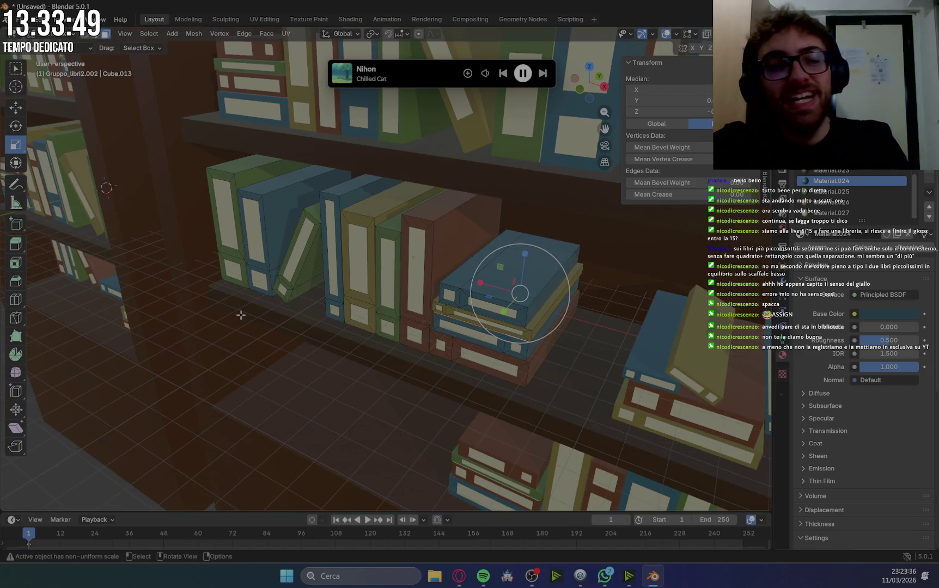
Clear the mesh selection, frame the lower-shelf stack and open the interaction mode list.
click(99, 473)
scroll(494, 318, up, 2)
scroll(494, 318, up, 2)
scroll(494, 317, down, 3)
middle_drag(494, 317, 615, 338)
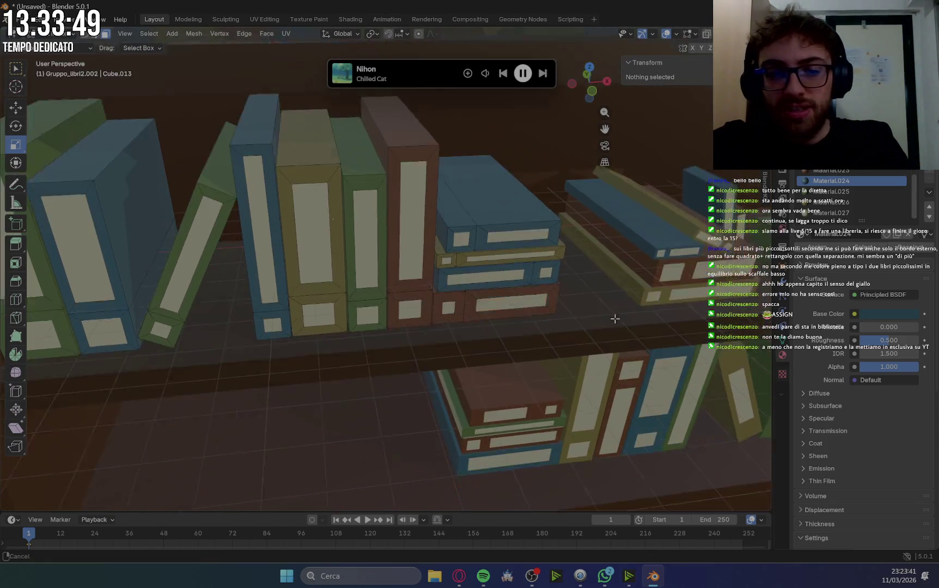
scroll(616, 338, up, 4)
mouse_move(615, 327)
middle_down()
mouse_move(516, 385)
mouse_move(189, 149)
middle_up()
click(71, 34)
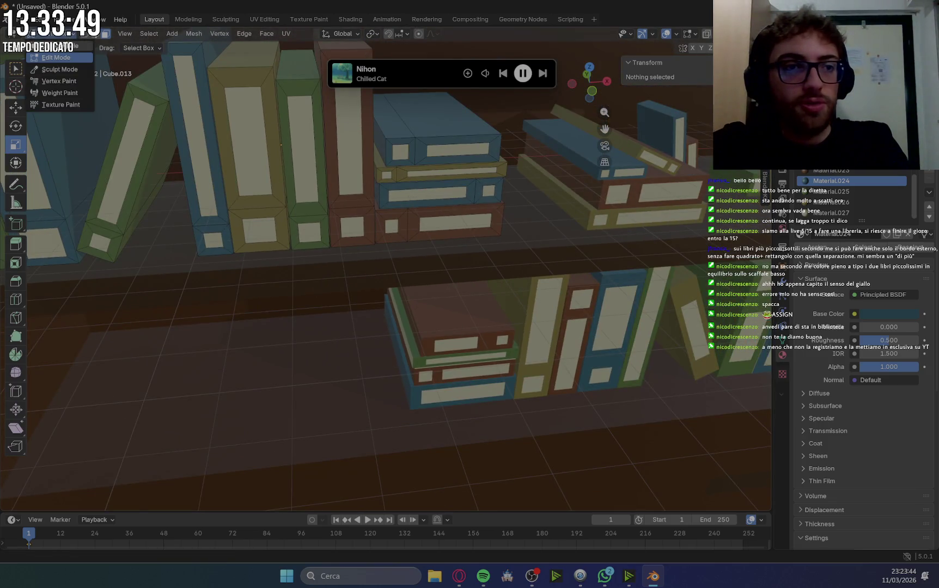
Switch to Object Mode, select Gruppo_libri1.002 and enter Edit Mode.
click(44, 46)
click(431, 315)
click(60, 36)
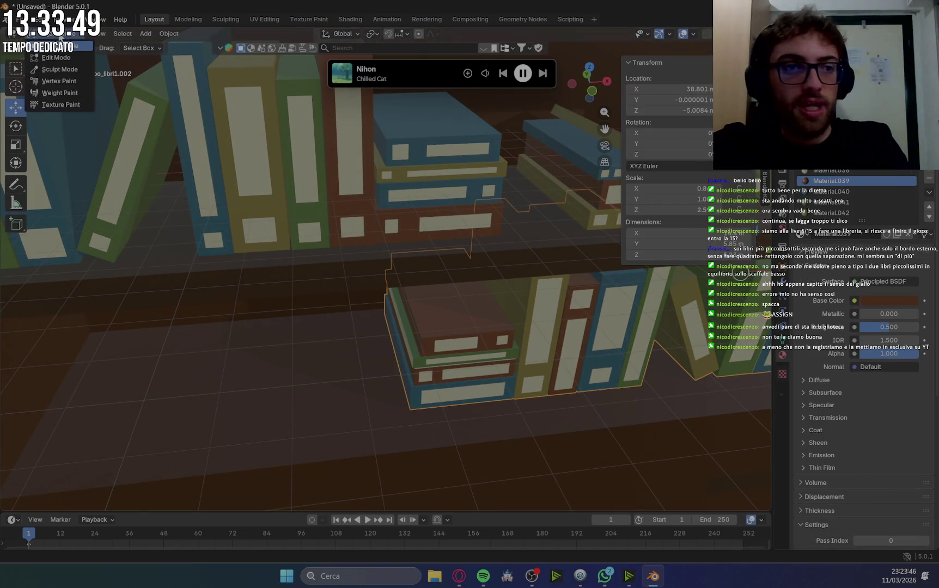
click(61, 58)
Assign green Material.041 to the long thin book face between the brown books.
scroll(559, 327, down, 3)
scroll(559, 326, up, 4)
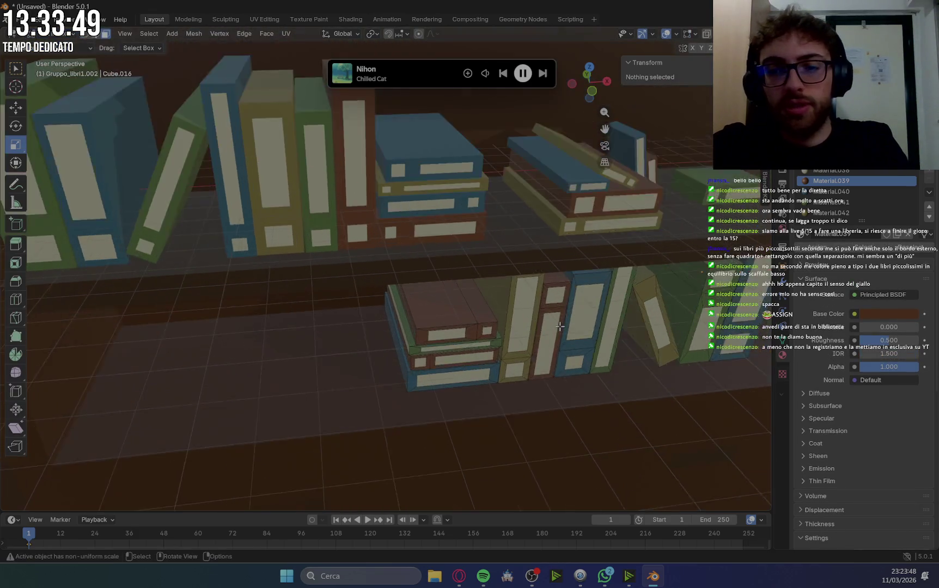
middle_drag(560, 326, 384, 375)
click(383, 375)
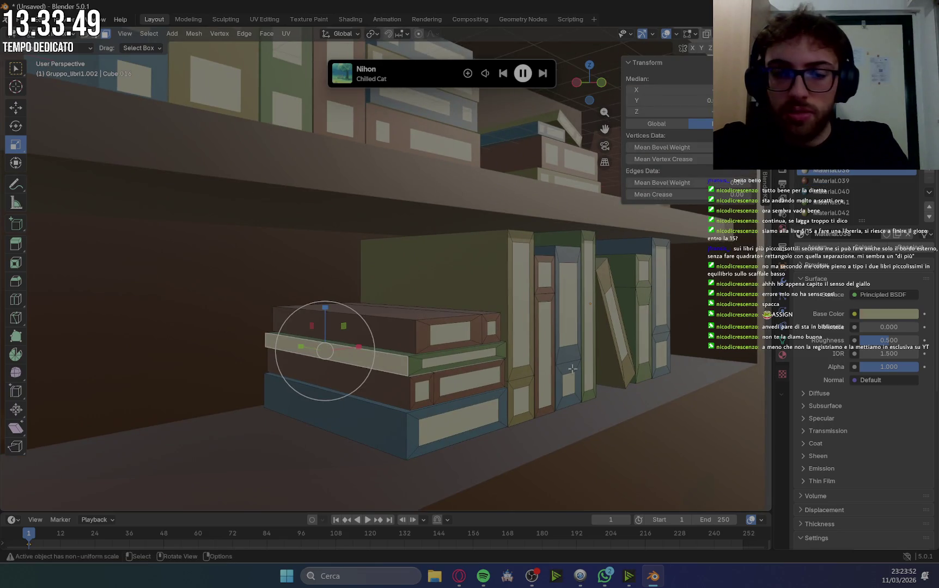
click(832, 203)
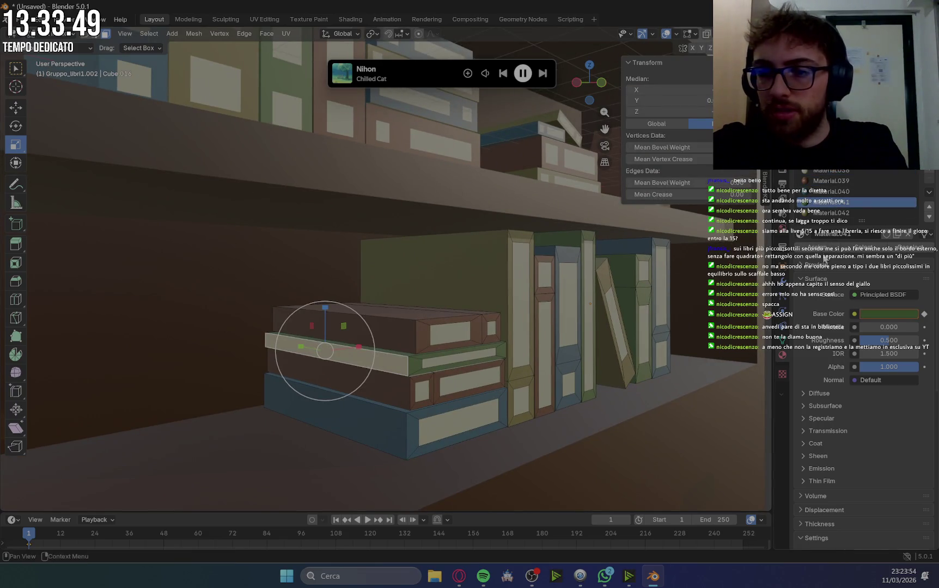
click(823, 256)
Select another face and adjacent edge of the green book and pick the brown material.
scroll(498, 383, up, 2)
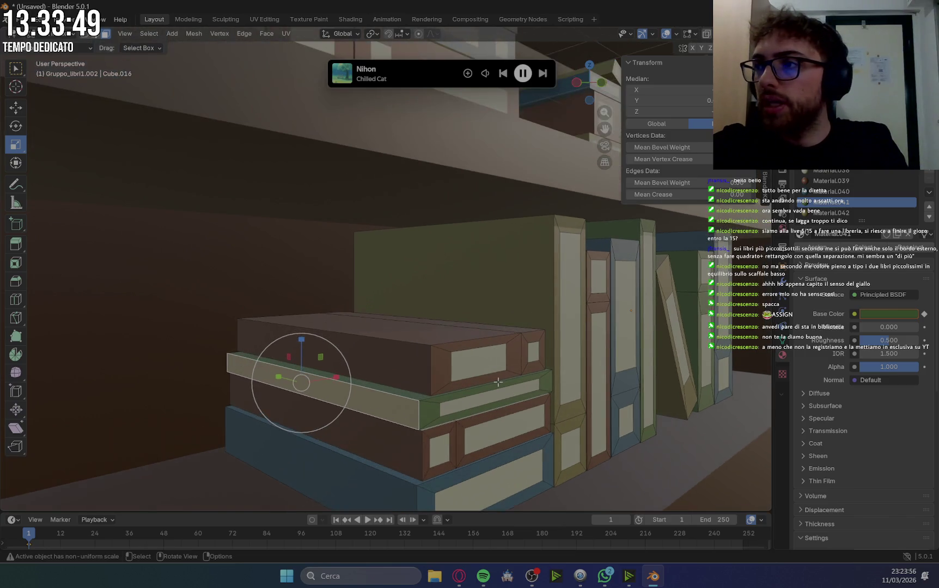
mouse_move(498, 383)
middle_down()
mouse_move(461, 420)
mouse_move(614, 338)
mouse_move(641, 432)
mouse_move(396, 330)
middle_up()
scroll(641, 432, up, 3)
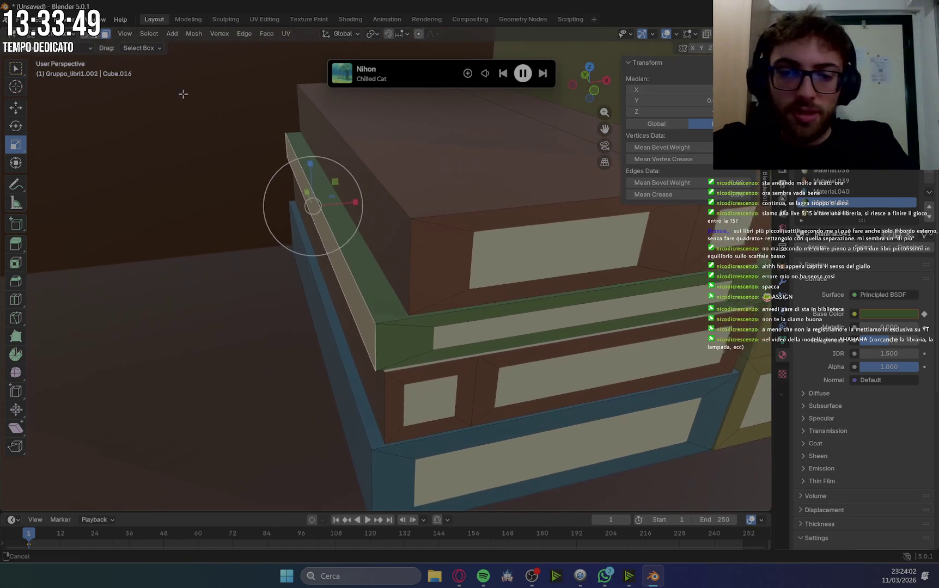
click(469, 353)
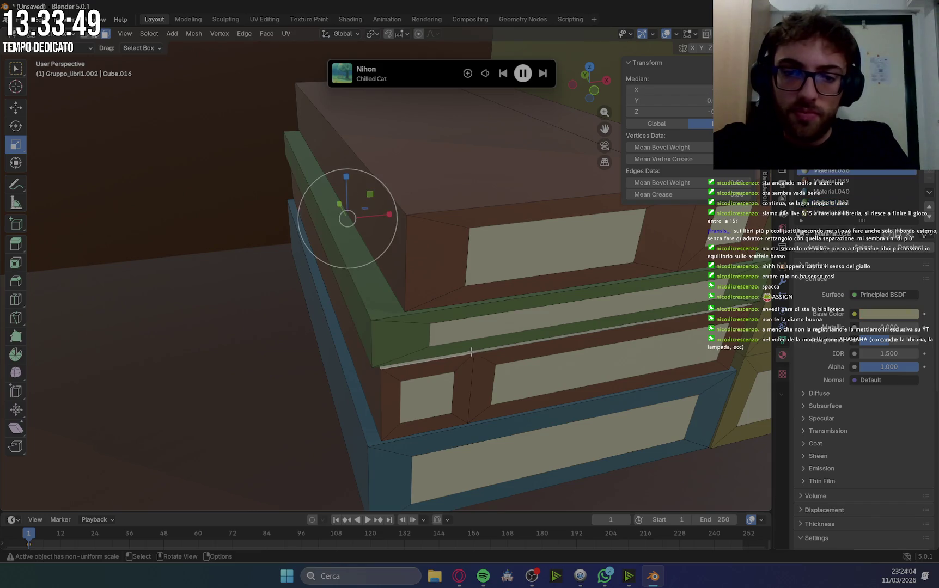
shift+click(484, 351)
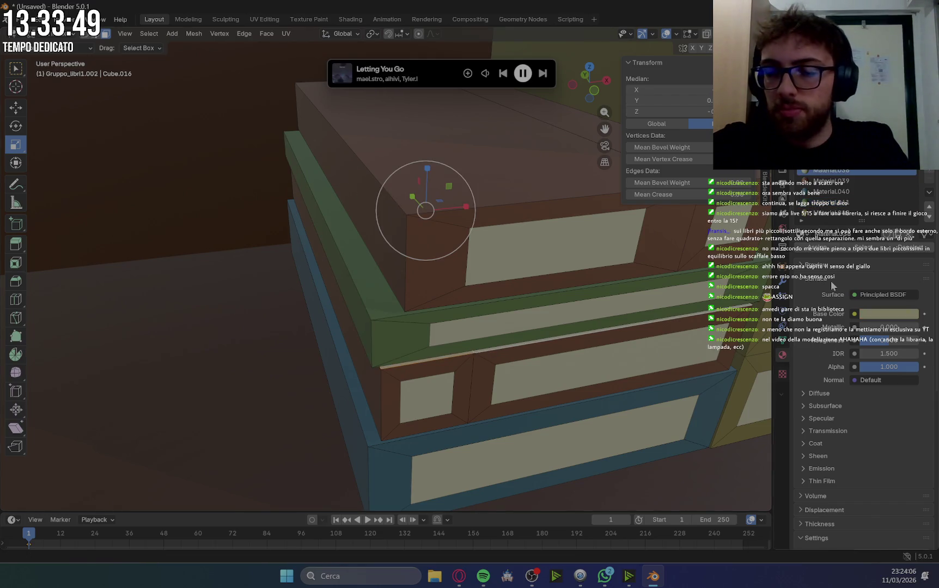
click(832, 184)
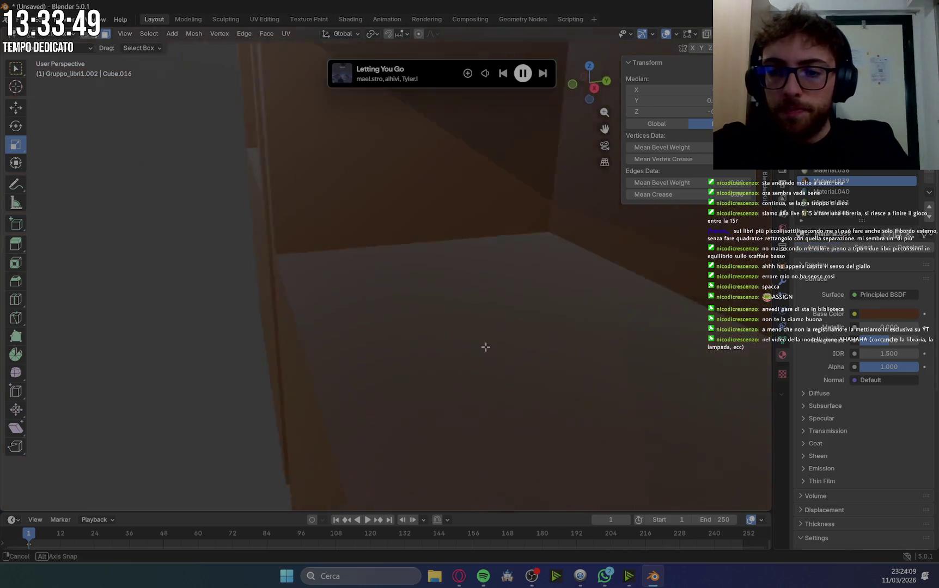
mouse_move(487, 346)
middle_down()
mouse_move(659, 358)
mouse_move(538, 363)
middle_up()
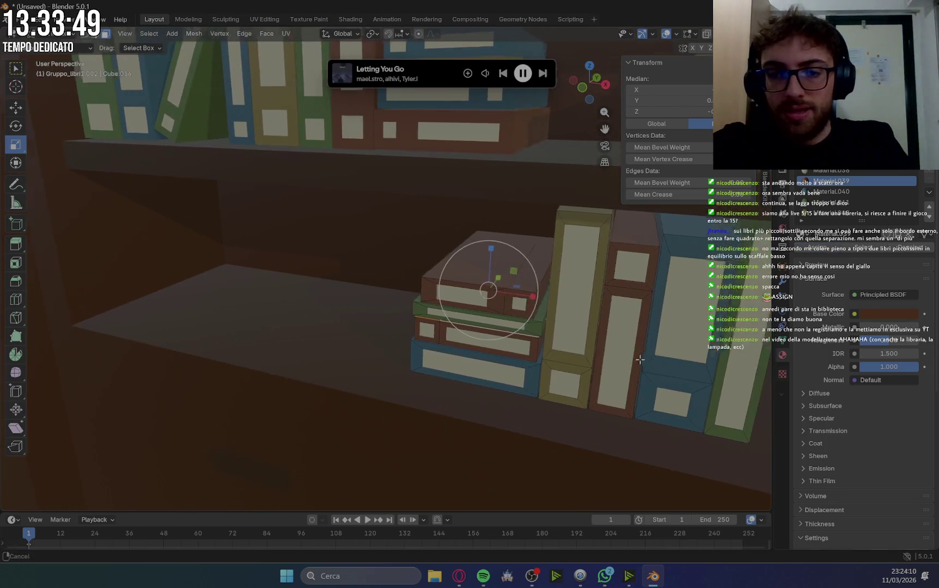
Clear the selection and assign blue Material.040 to a book face on the shelf.
middle_drag(403, 380, 586, 300)
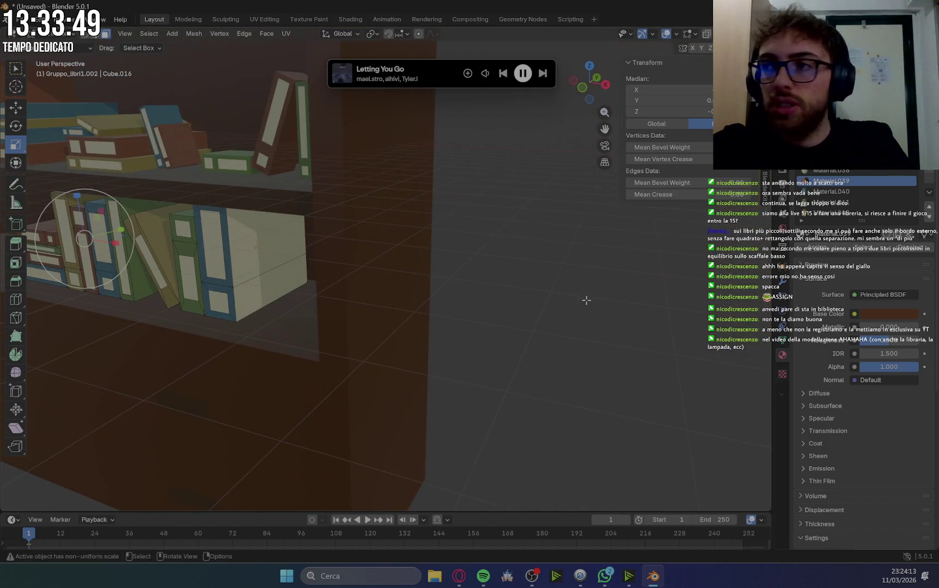
click(594, 297)
mouse_move(323, 332)
middle_down()
mouse_move(464, 284)
mouse_move(507, 229)
middle_up()
click(464, 284)
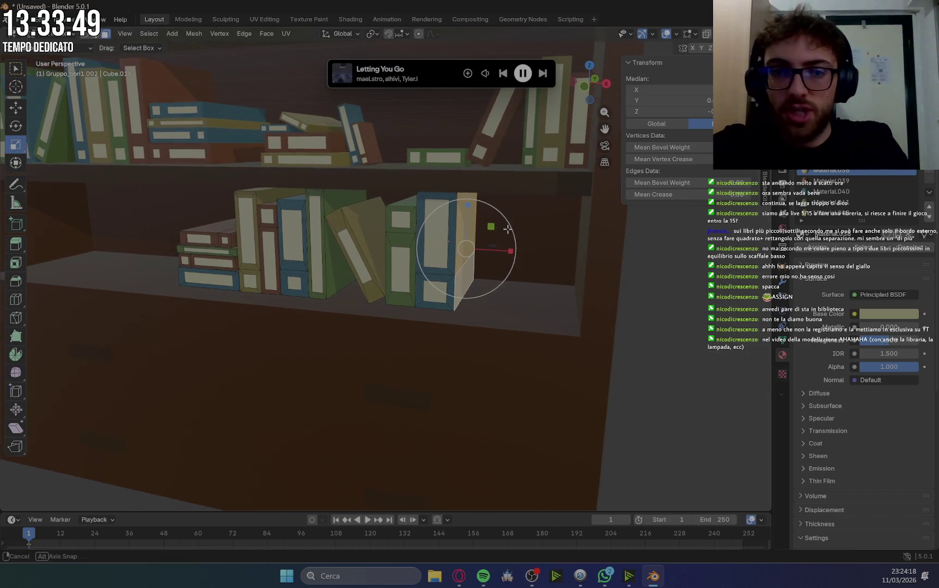
click(834, 192)
click(817, 247)
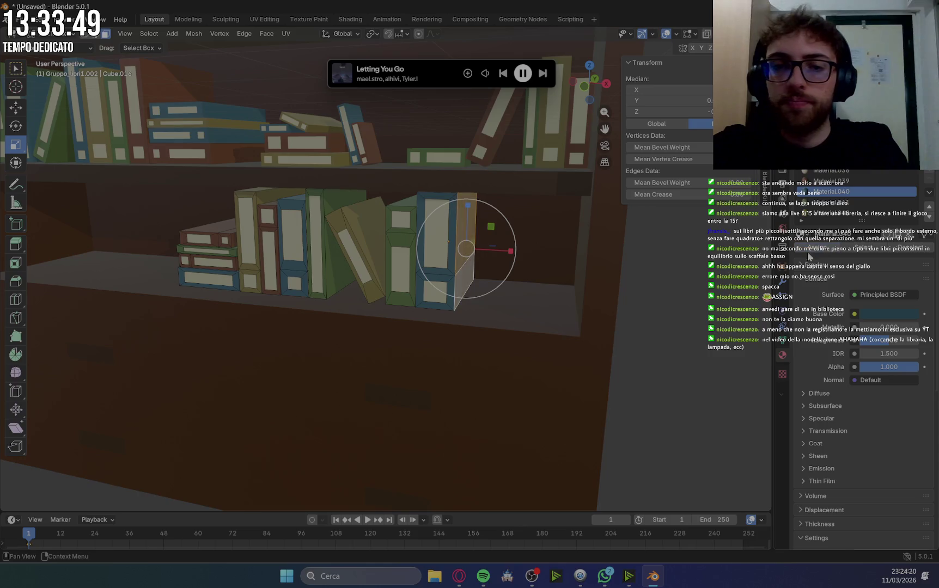
Select a face on the green book and pick dark blue Material.040.
scroll(484, 299, up, 3)
scroll(484, 298, up, 3)
scroll(484, 298, up, 2)
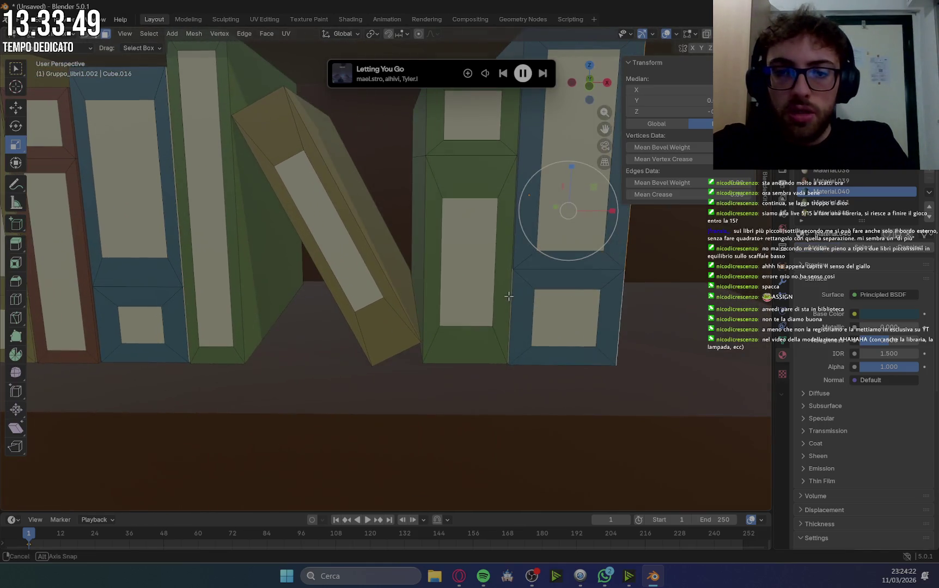
mouse_move(484, 298)
shift+middle_down()
mouse_move(612, 332)
mouse_move(597, 268)
shift+middle_up()
click(597, 268)
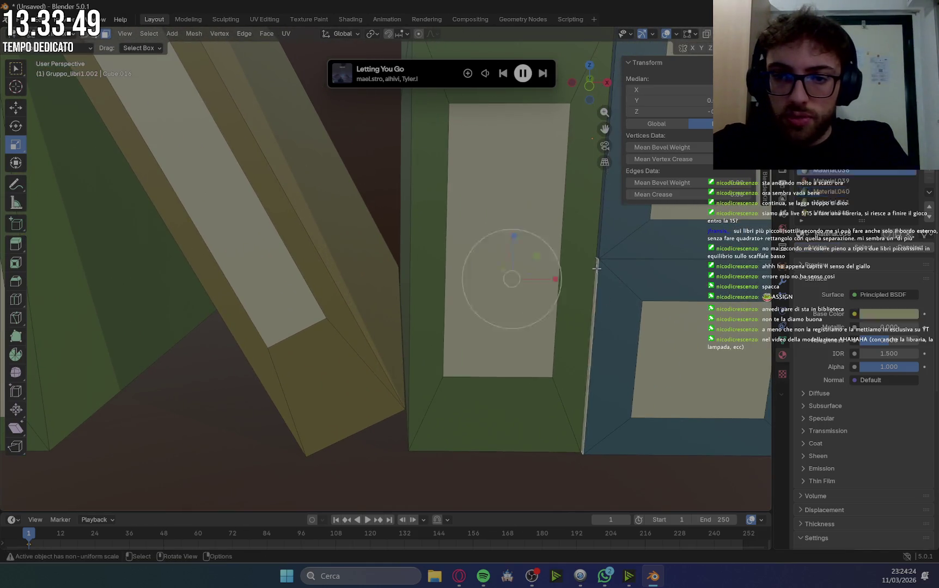
click(826, 192)
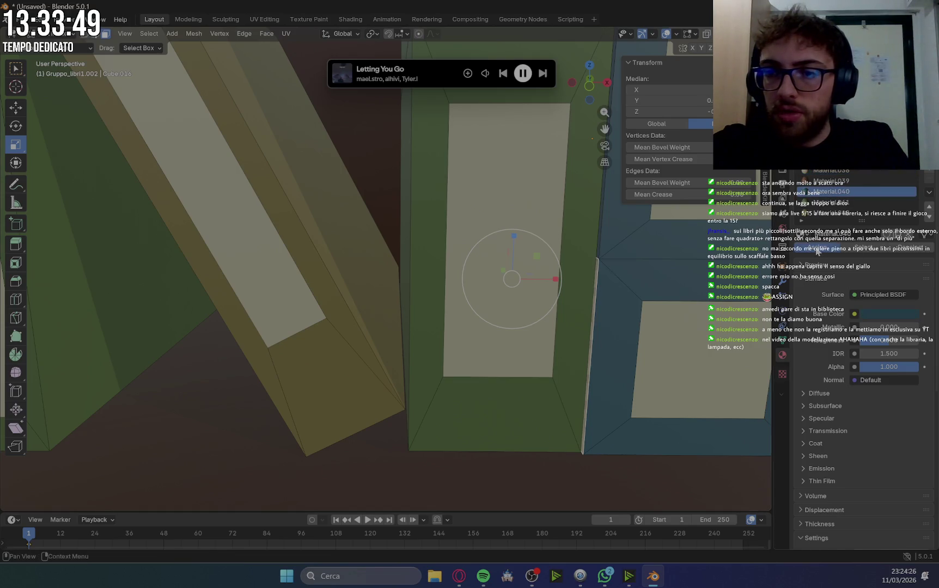
Select the vertical edge strip between the books and pick green Material.041.
middle_drag(648, 295, 575, 276)
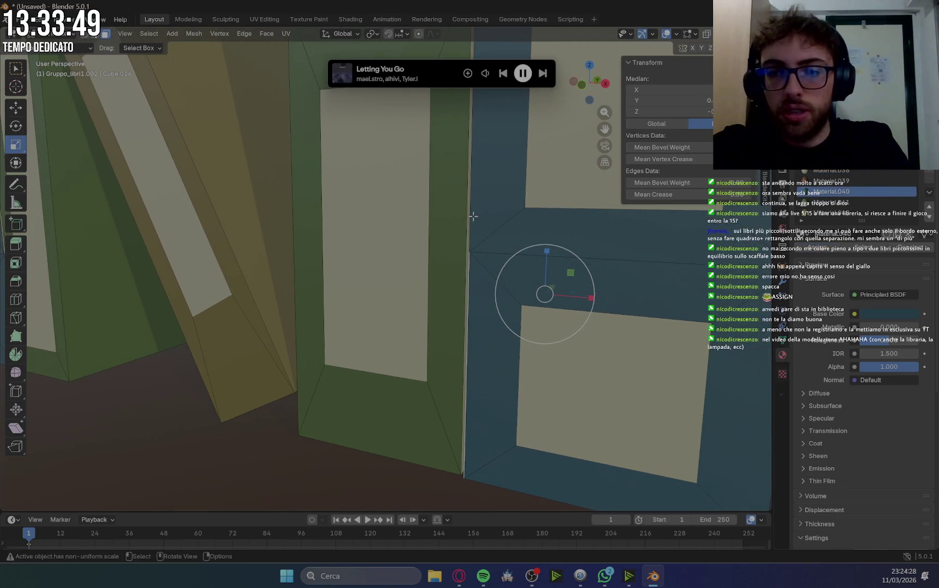
click(467, 239)
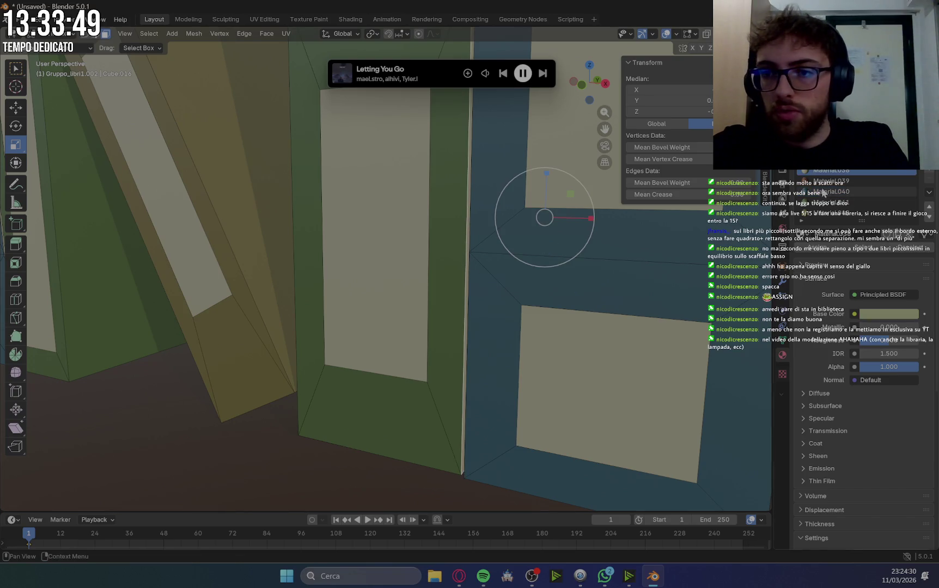
click(830, 204)
mouse_move(547, 293)
middle_down()
mouse_move(580, 318)
mouse_move(532, 310)
middle_up()
Face the blue book head-on, select its pale face and pick green Material.041.
scroll(549, 303, down, 3)
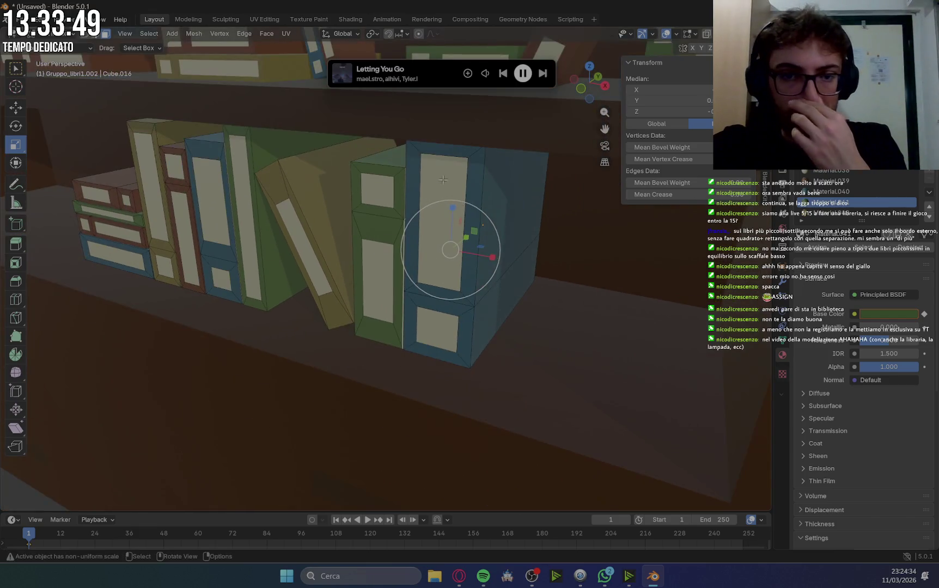
scroll(415, 161, up, 5)
scroll(415, 160, up, 2)
middle_drag(469, 139, 389, 189)
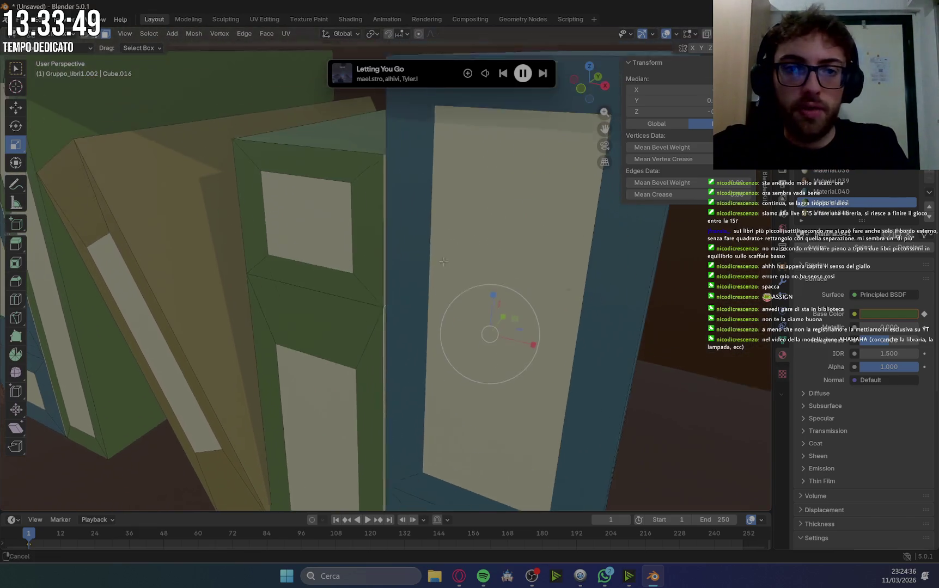
click(380, 175)
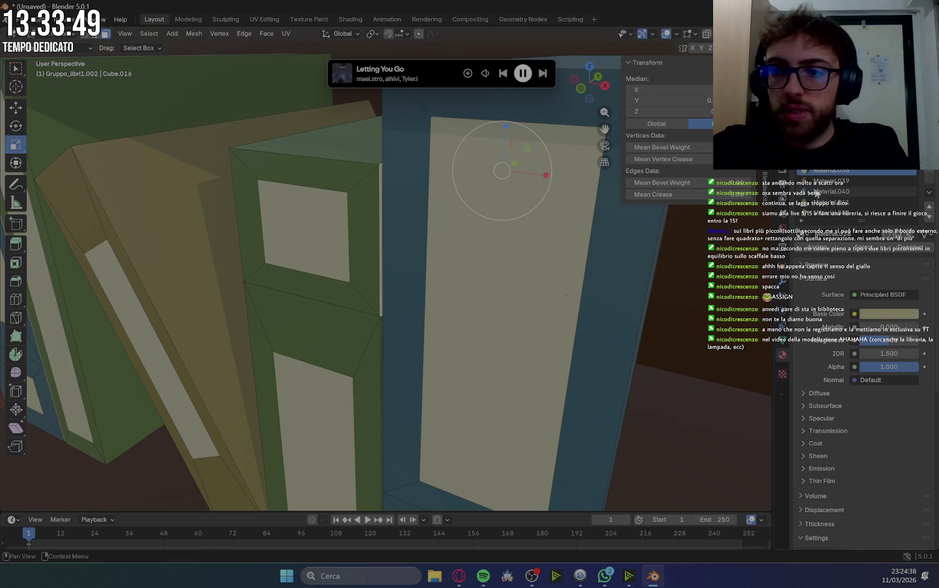
click(838, 204)
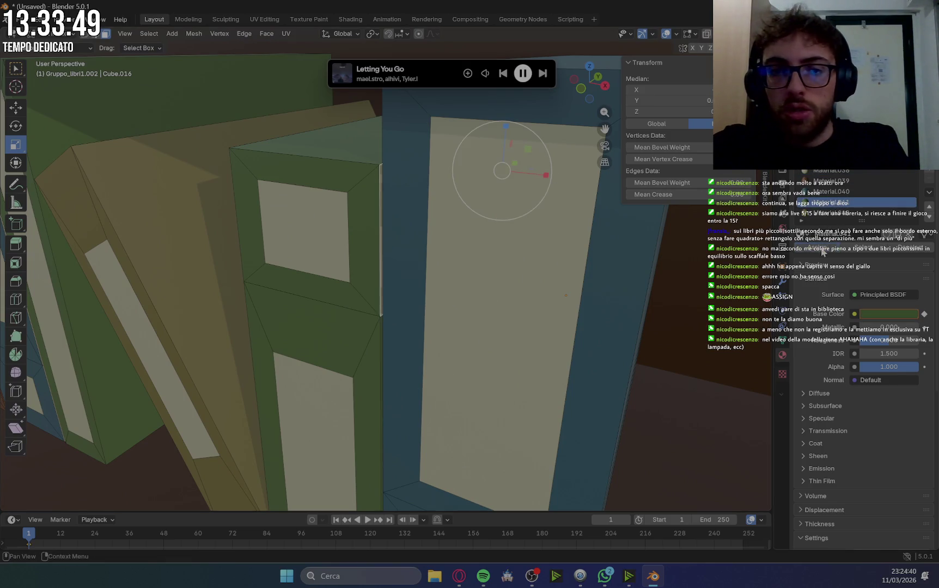
scroll(396, 371, down, 5)
mouse_move(396, 371)
middle_down()
mouse_move(478, 357)
mouse_move(449, 361)
middle_up()
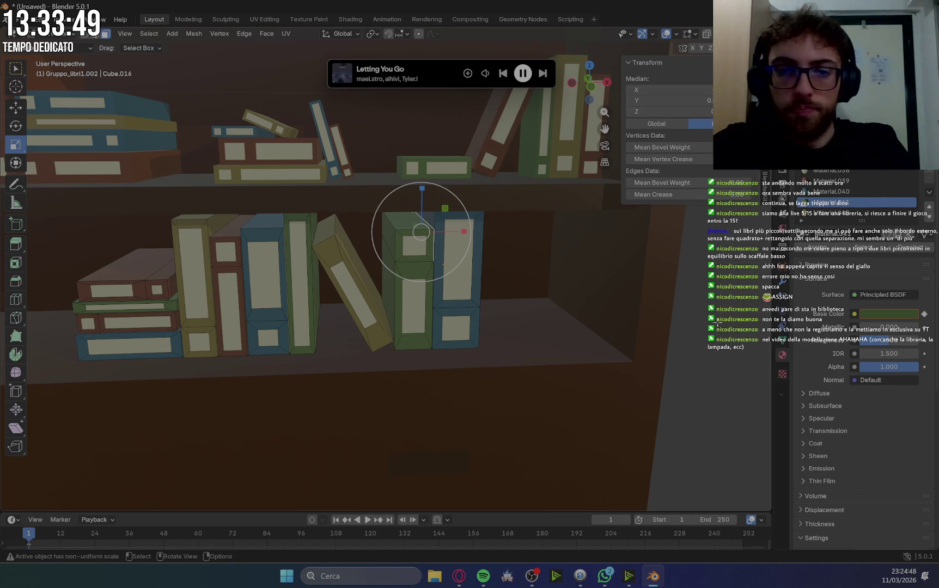
Assign blue Material.040 to the lower part of the book's side edge strip, then deselect all.
click(495, 296)
mouse_move(495, 296)
middle_down()
mouse_move(487, 308)
mouse_move(509, 286)
mouse_move(450, 260)
middle_up()
shift+click(375, 291)
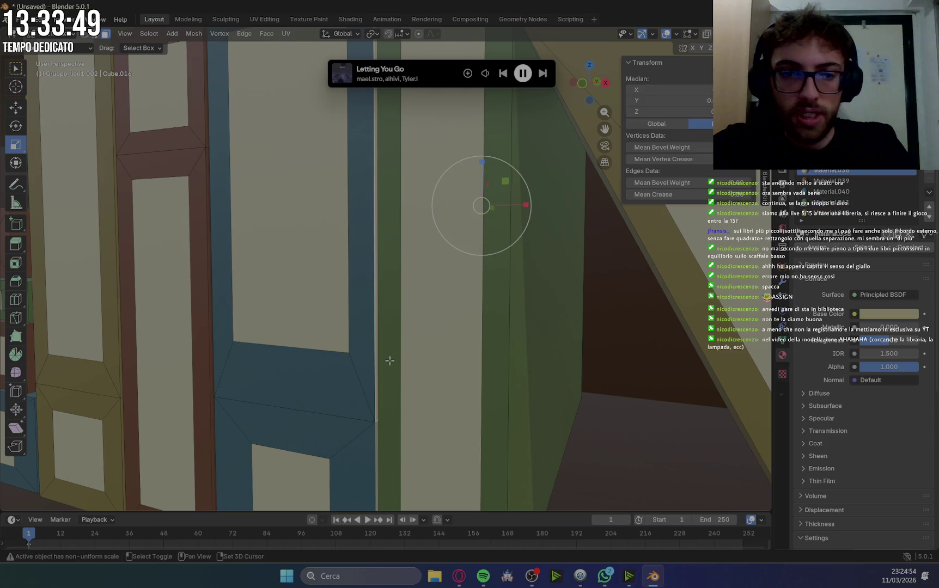
shift+click(376, 426)
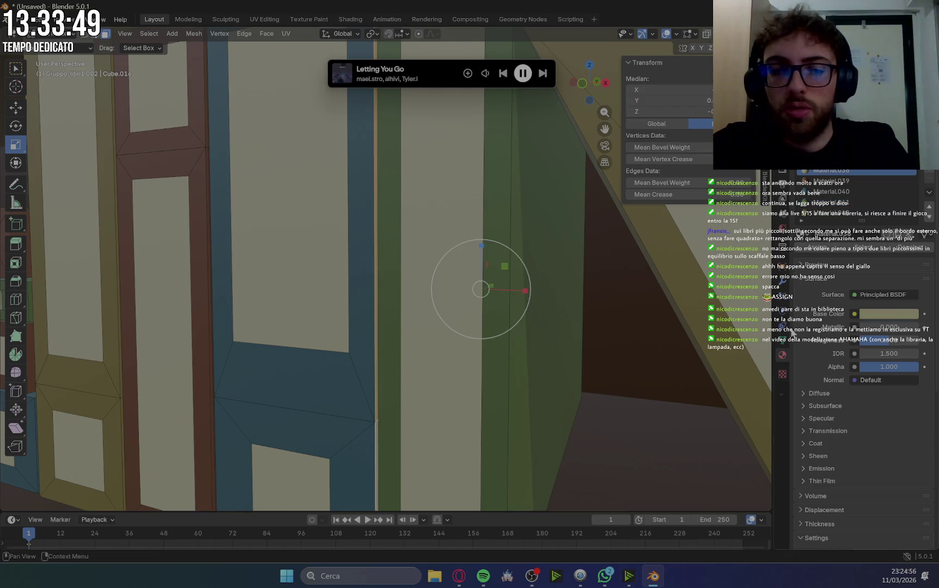
click(831, 191)
click(816, 248)
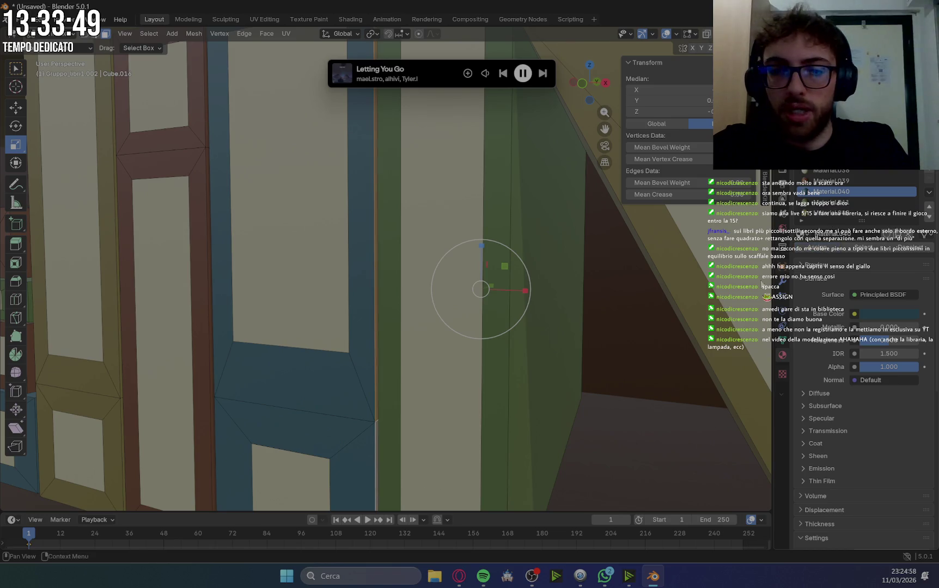
mouse_move(566, 321)
middle_down()
mouse_move(580, 331)
mouse_move(564, 339)
middle_up()
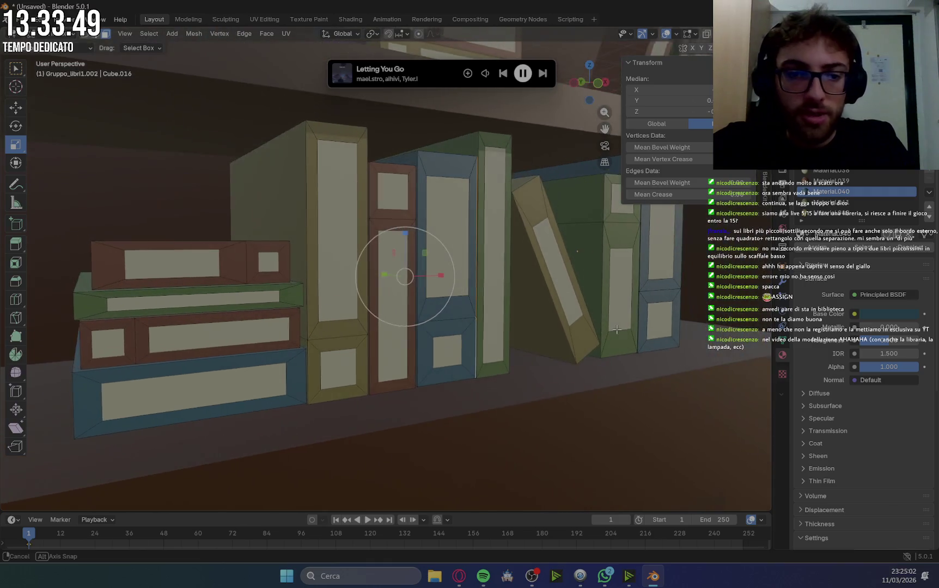
scroll(616, 329, down, 5)
scroll(595, 325, up, 2)
click(736, 325)
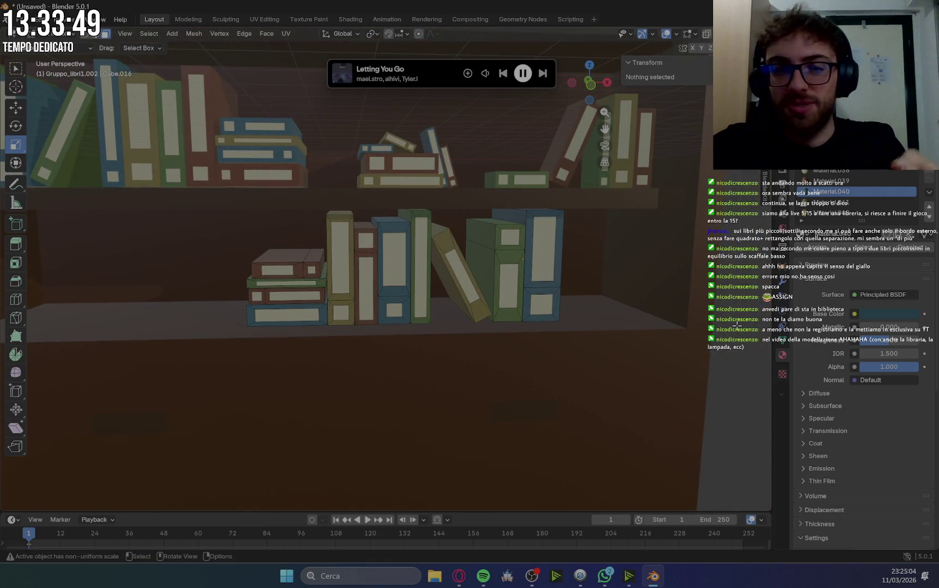
Orbit to a low angle beside the shelf, exit Edit Mode and select Gruppo_libri1.001.
scroll(532, 308, up, 3)
mouse_move(532, 309)
middle_down()
mouse_move(650, 335)
mouse_move(508, 333)
middle_up()
scroll(508, 333, down, 4)
scroll(258, 286, up, 5)
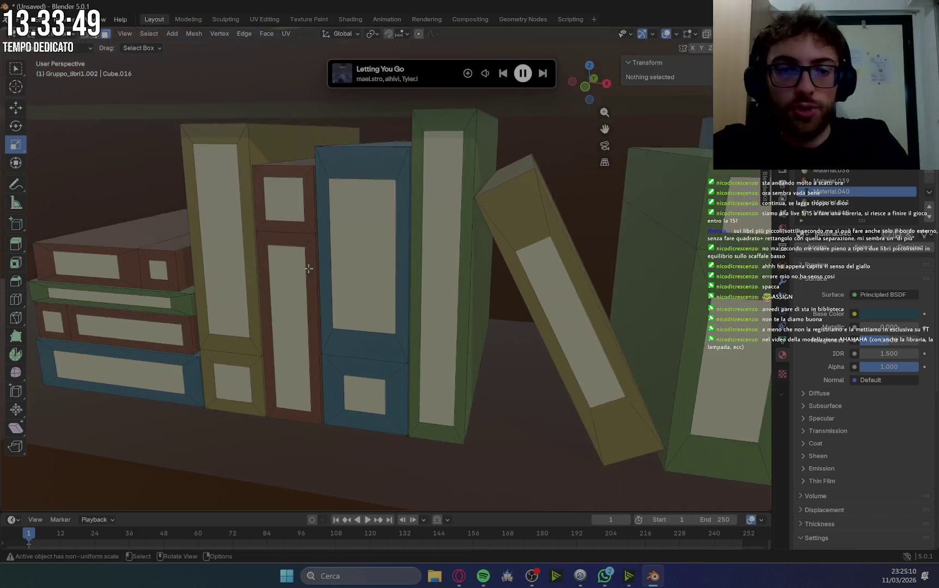
scroll(309, 269, down, 5)
mouse_move(308, 269)
middle_down()
mouse_move(485, 293)
mouse_move(342, 293)
mouse_move(435, 265)
mouse_move(309, 370)
mouse_move(415, 373)
mouse_move(381, 369)
middle_up()
scroll(342, 292, down, 2)
scroll(342, 293, down, 2)
scroll(342, 293, down, 2)
scroll(436, 265, up, 2)
scroll(436, 265, up, 3)
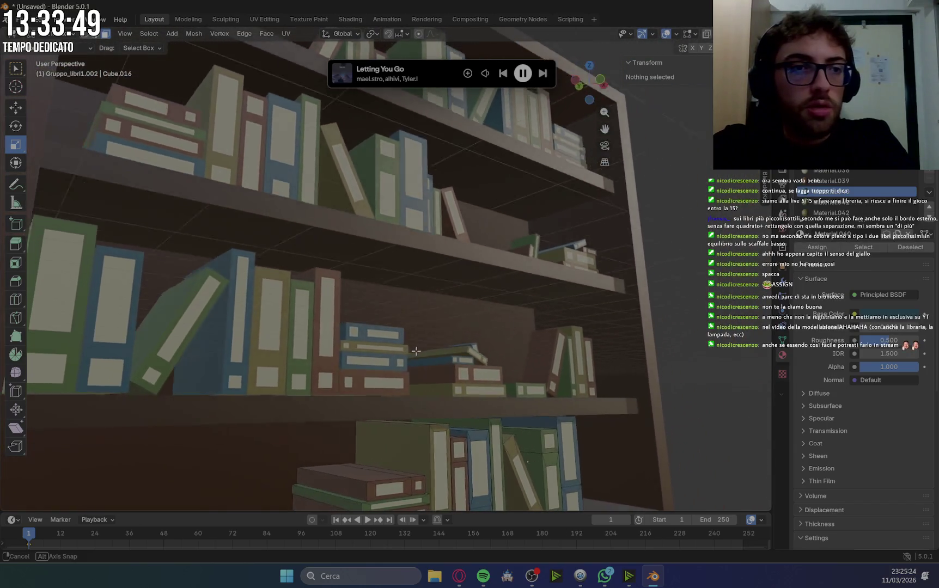
mouse_move(381, 368)
middle_down()
mouse_move(198, 121)
mouse_move(124, 102)
middle_up()
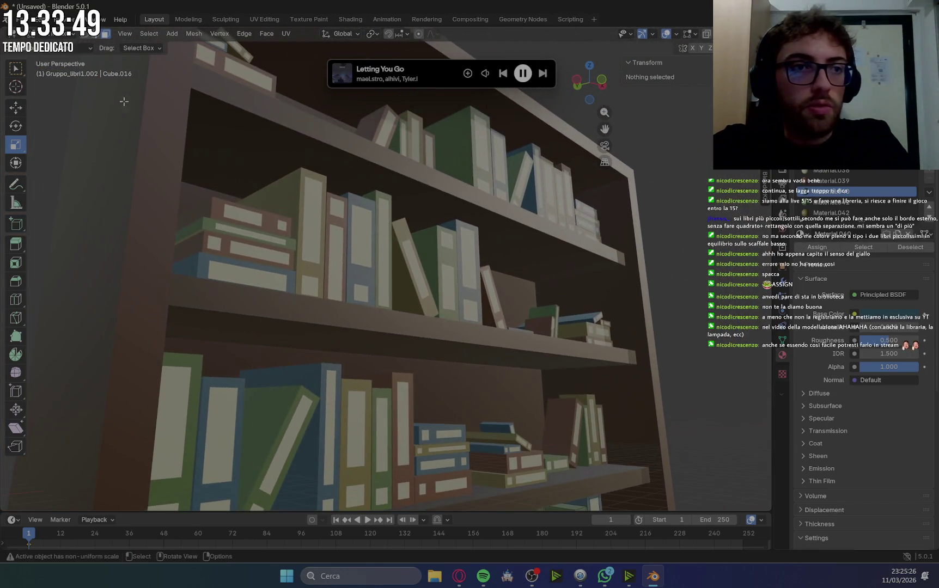
key(Tab)
click(324, 243)
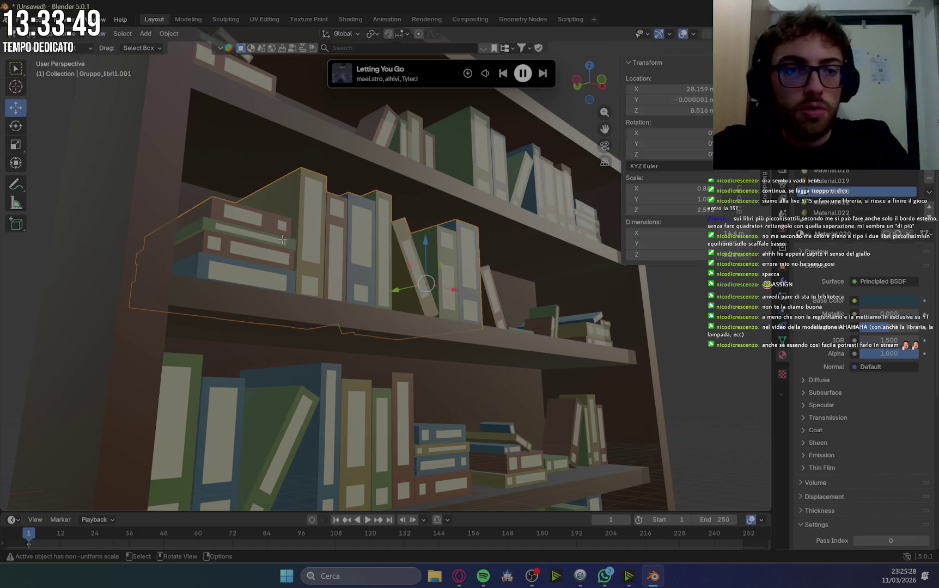
Enter Edit Mode, give the stacked green book's top edge Material.021, then deselect.
key(Tab)
scroll(189, 237, up, 6)
middle_drag(184, 239, 362, 243)
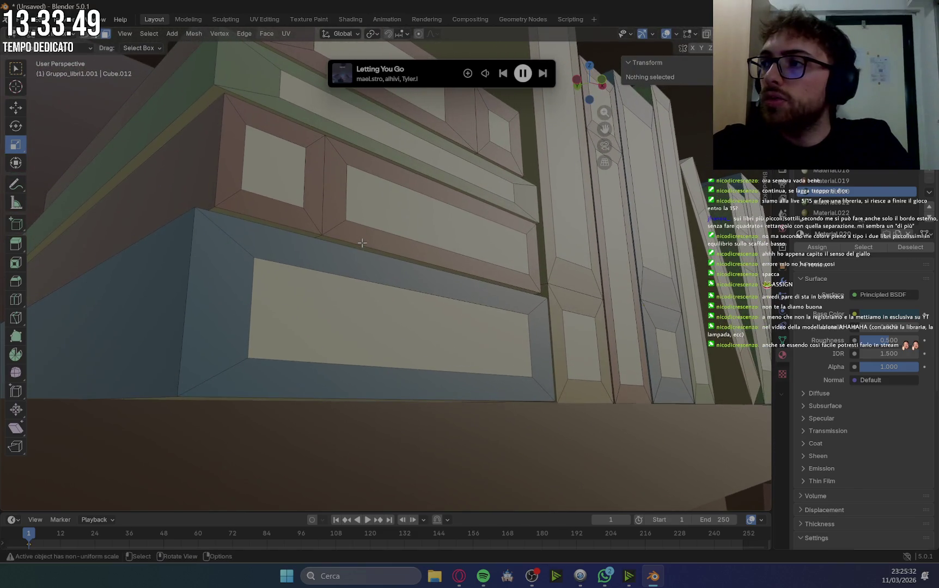
scroll(363, 243, down, 3)
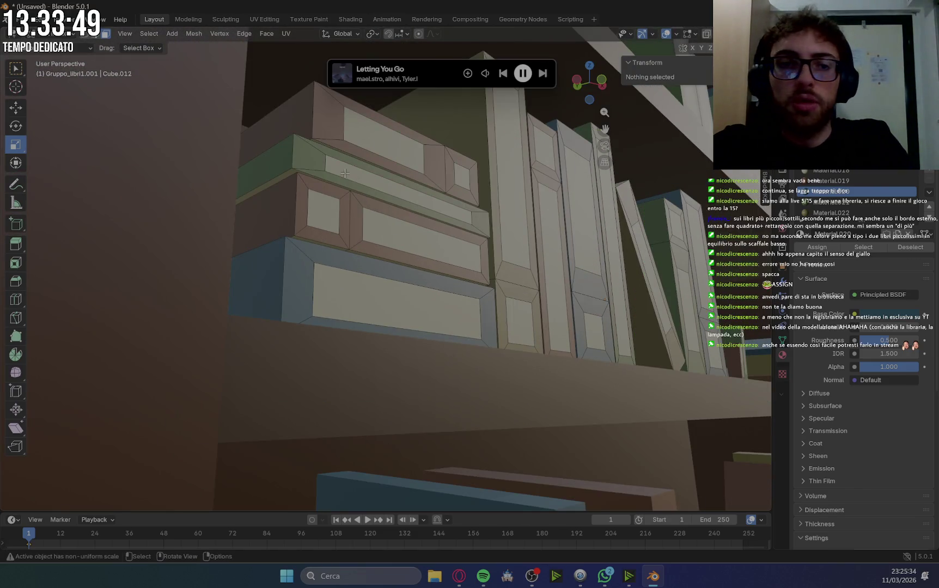
click(288, 173)
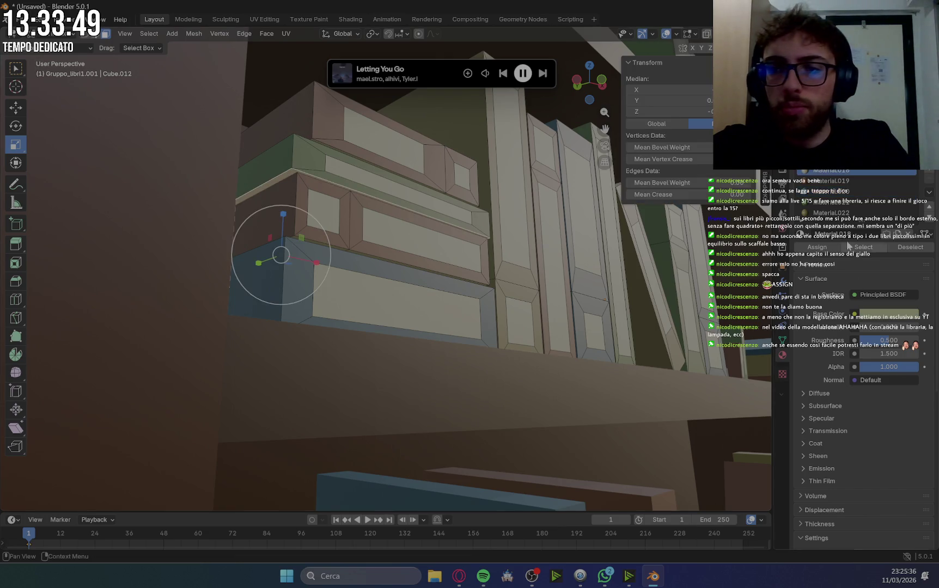
click(832, 205)
middle_drag(683, 255, 533, 258)
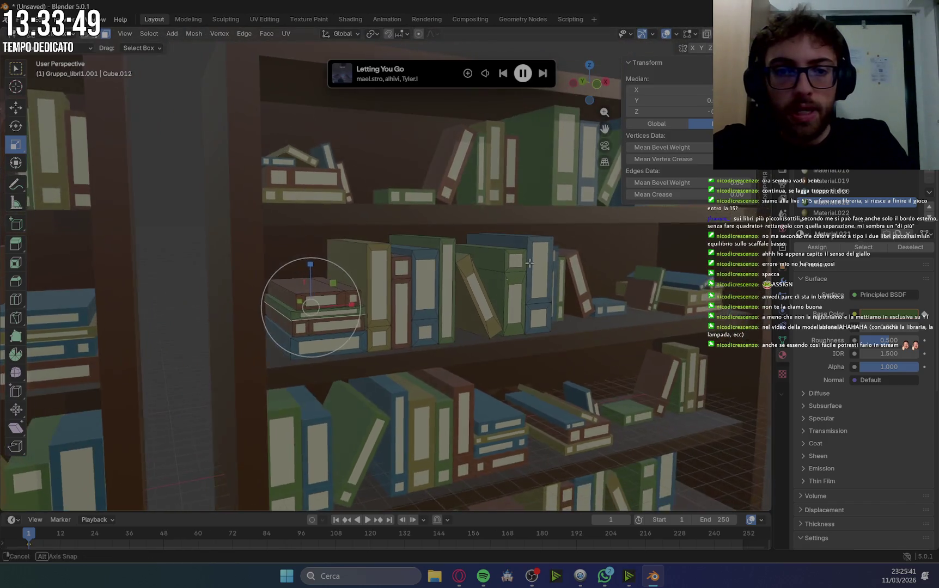
middle_drag(533, 257, 239, 229)
click(211, 192)
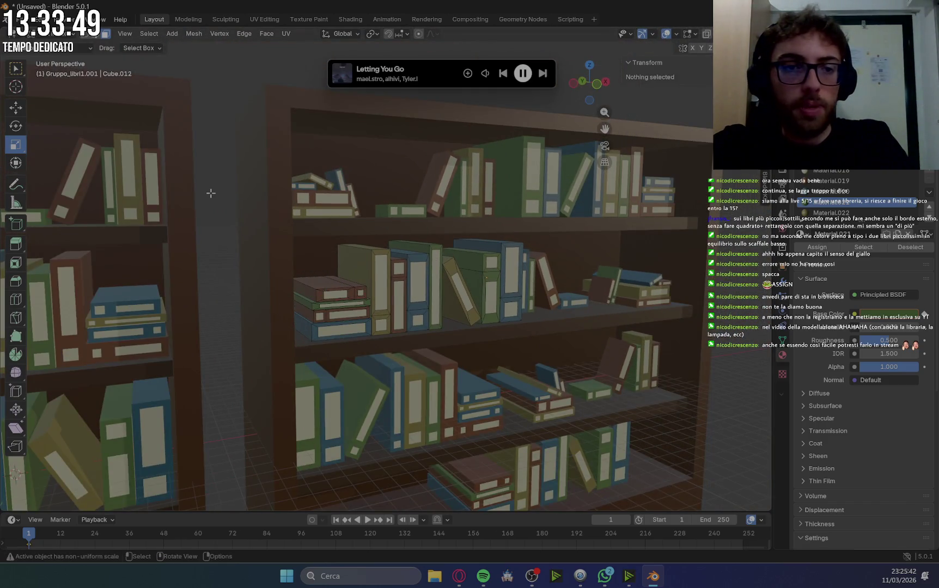
scroll(464, 250, up, 3)
scroll(436, 248, up, 2)
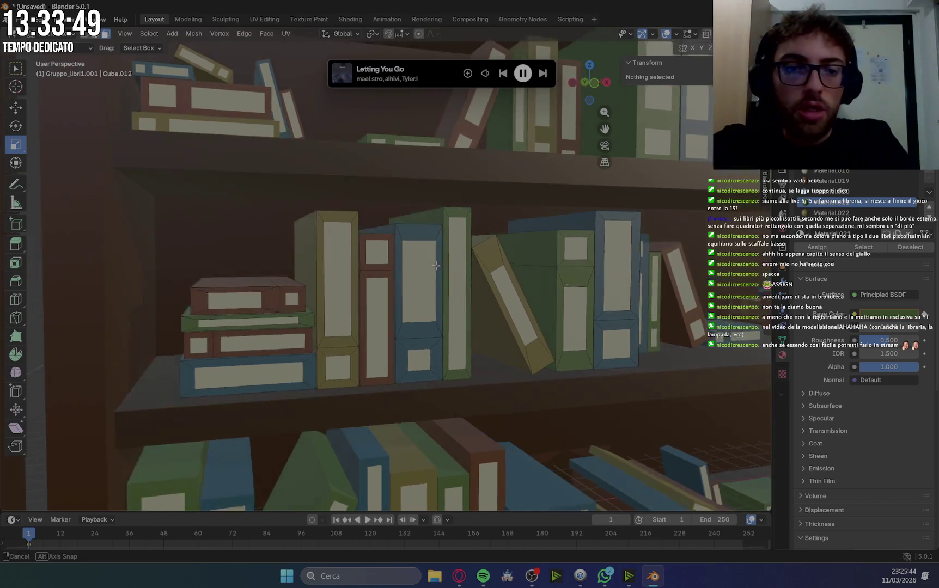
scroll(415, 247, up, 3)
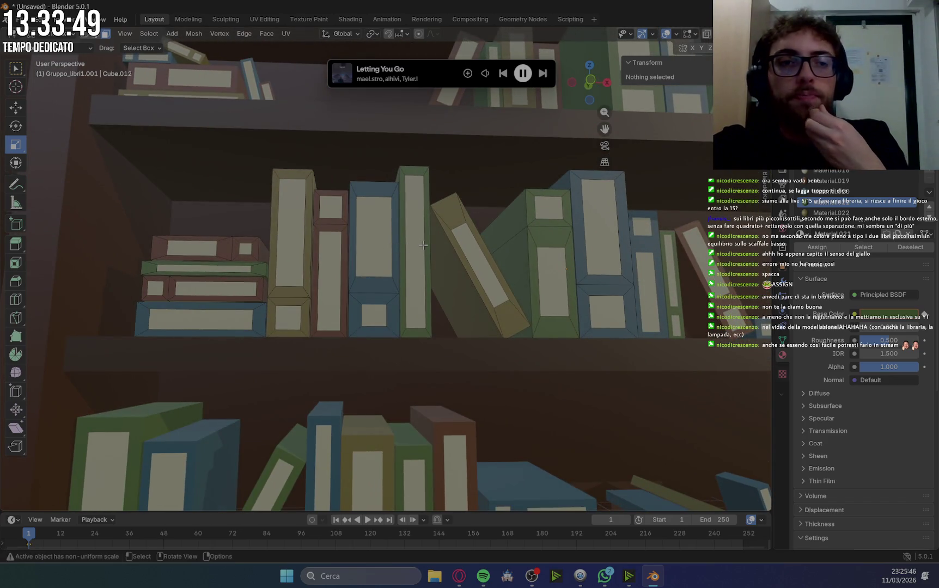
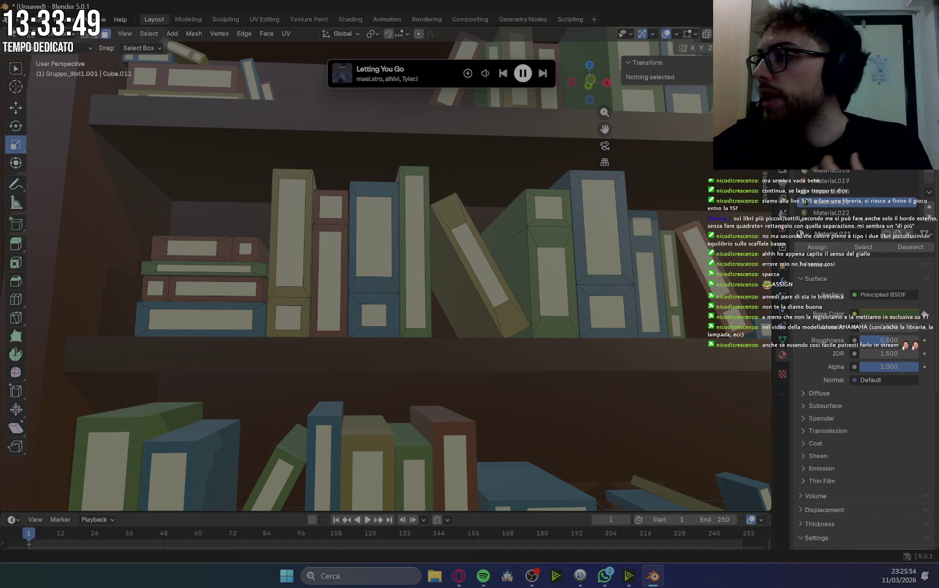
Switch mesh editing to the right-hand book and select the brown book's vertical edge.
key(alt+Tab)
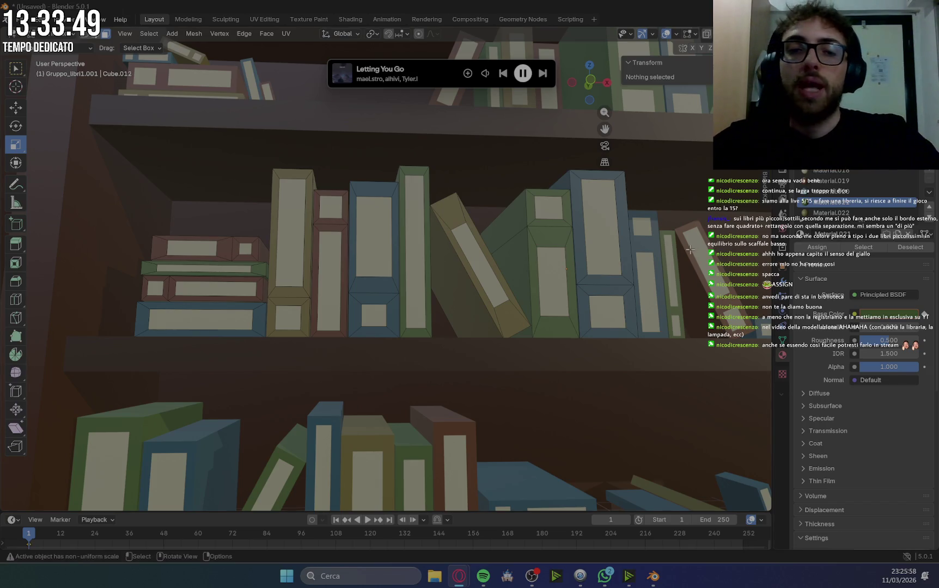
mouse_move(684, 258)
middle_down()
mouse_move(556, 353)
mouse_move(597, 345)
mouse_move(590, 281)
middle_up()
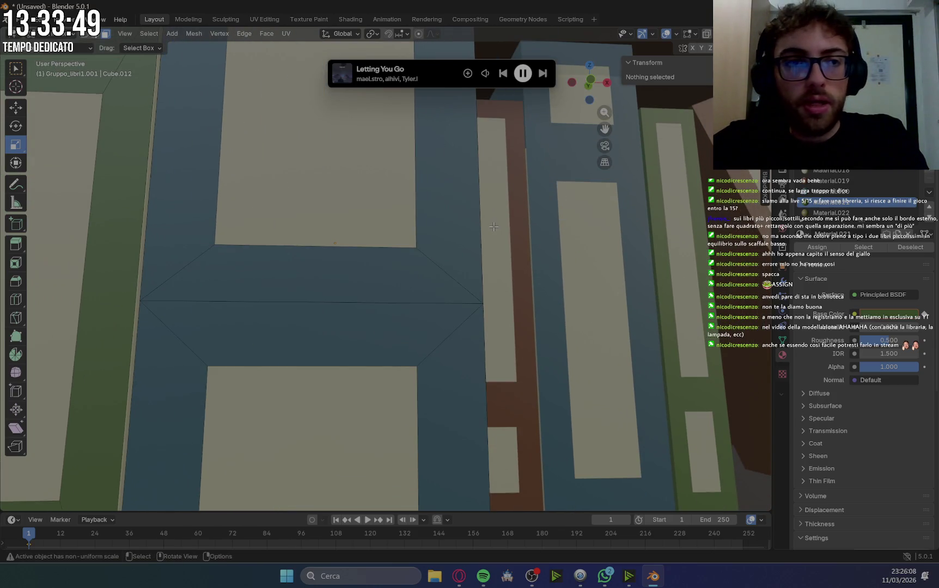
key(Tab)
click(592, 248)
key(Tab)
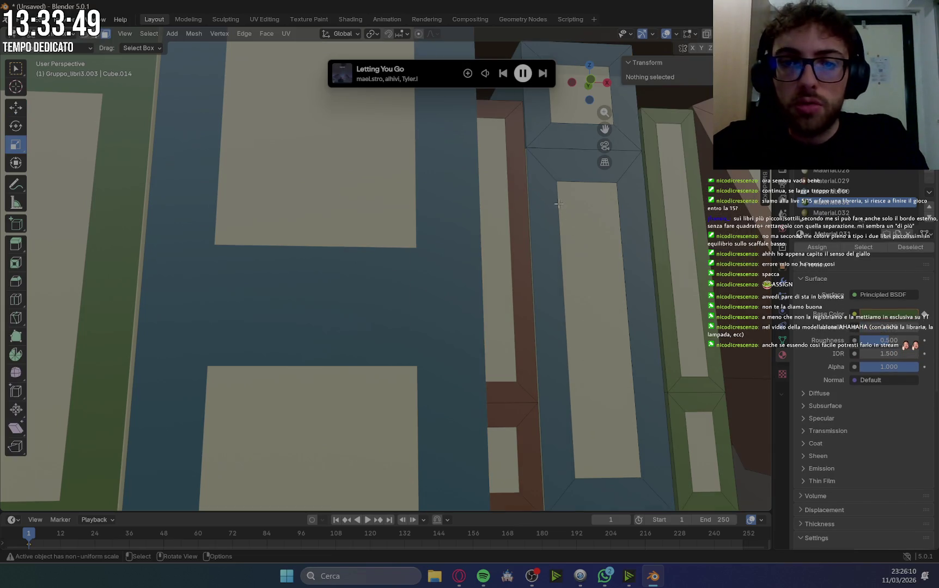
scroll(556, 196, up, 4)
ctrl+middle_drag(604, 199, 562, 214)
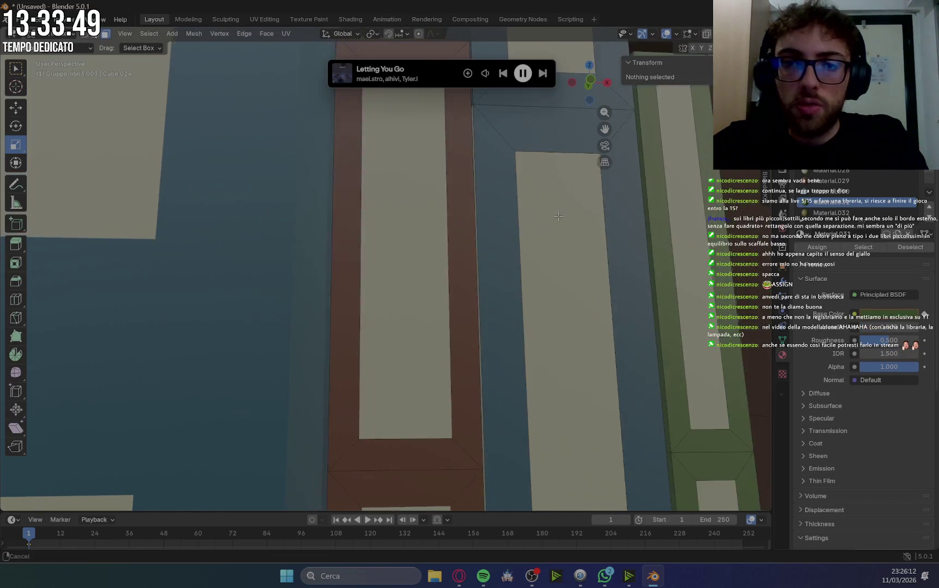
click(483, 169)
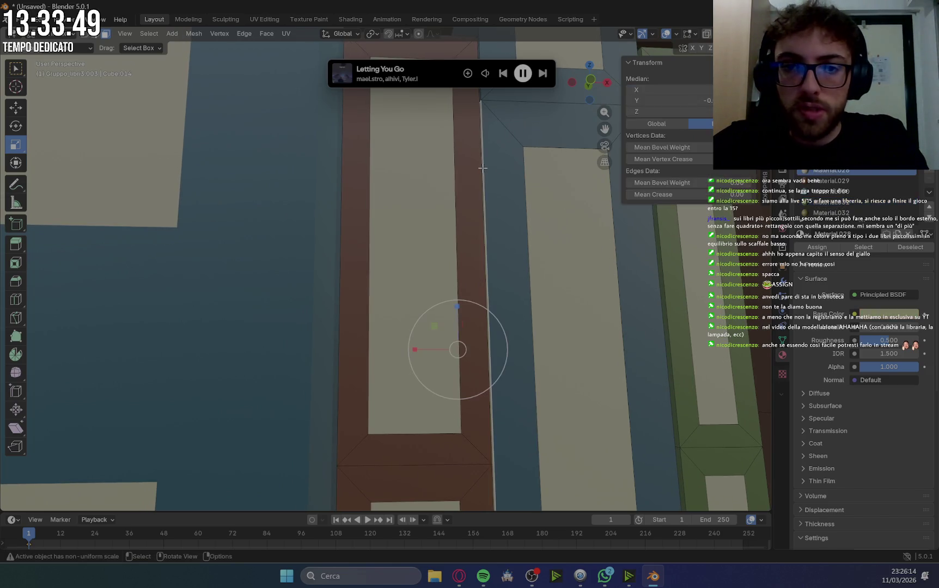
Make Material.030 the active slot, clear the edge selection and view the whole bookcase.
click(831, 191)
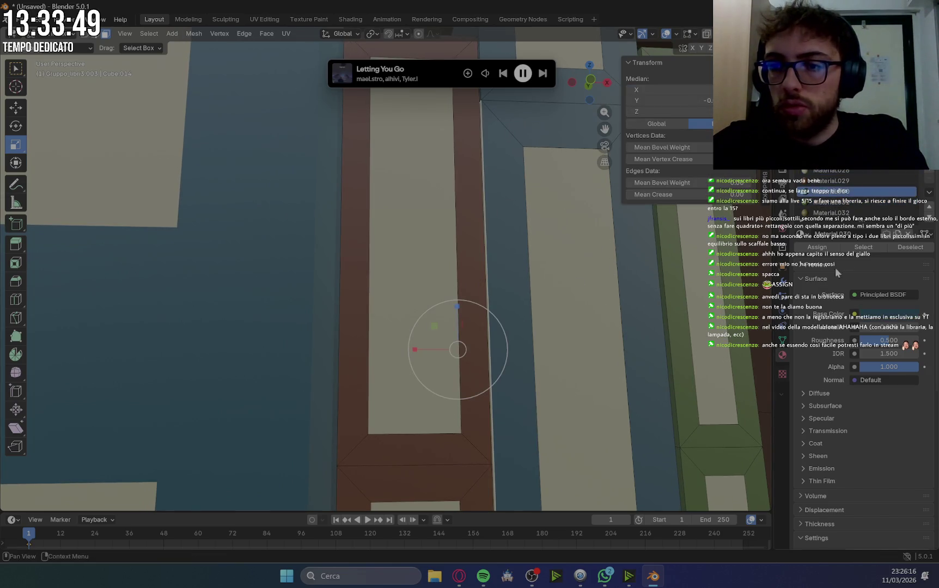
scroll(681, 295, down, 5)
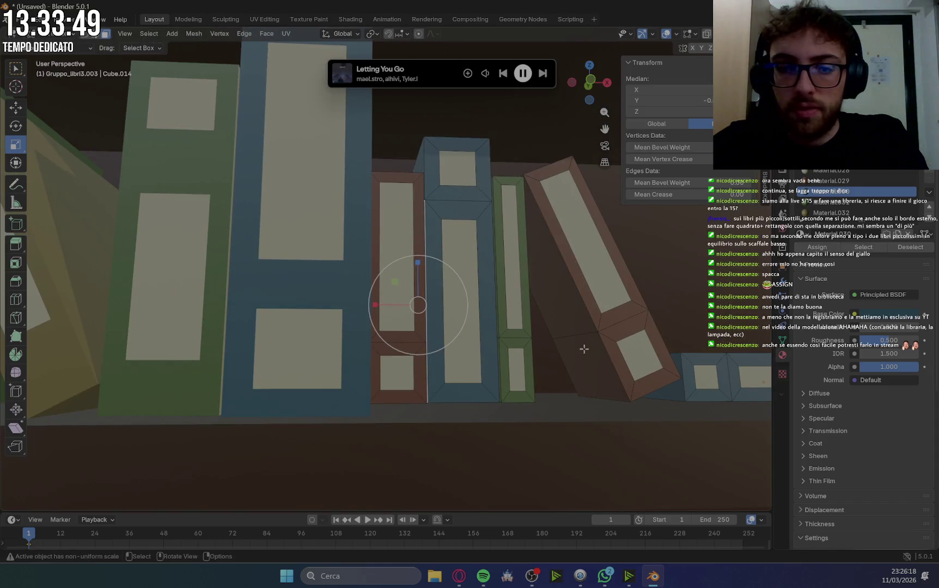
key(alt+a)
middle_drag(651, 302, 536, 324)
scroll(608, 310, down, 3)
scroll(613, 305, down, 3)
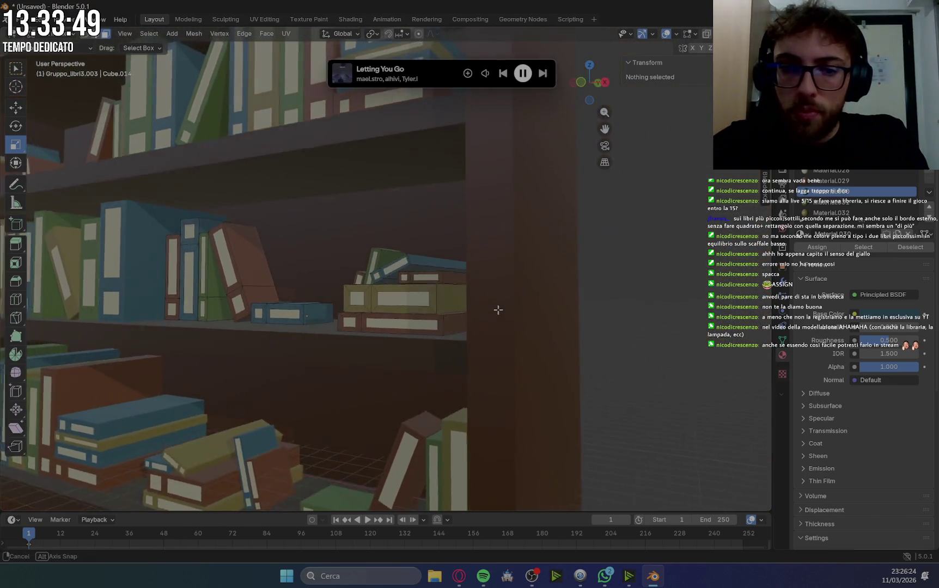
middle_drag(535, 324, 546, 218)
scroll(538, 328, down, 4)
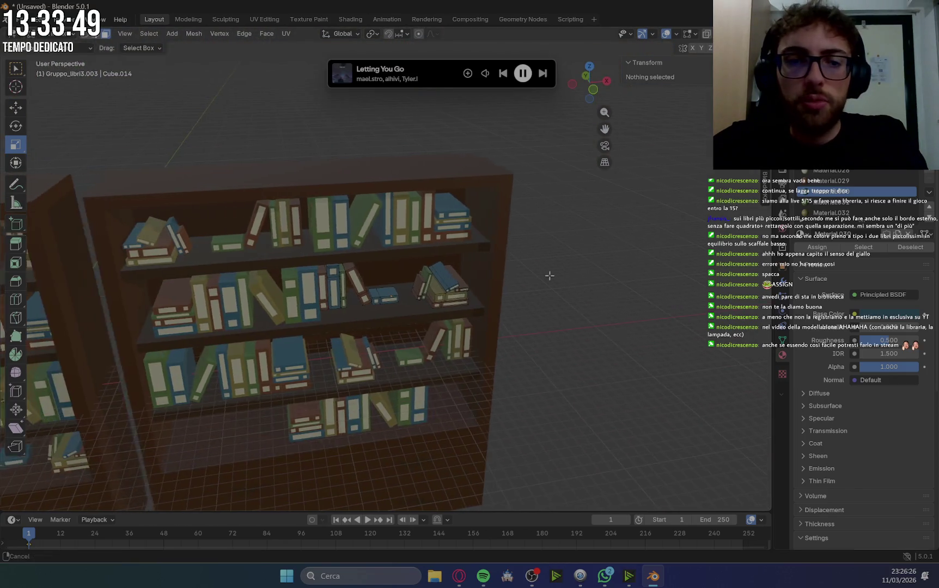
Return to Object Mode and select the large bookcase Libreria_Grande.
click(75, 34)
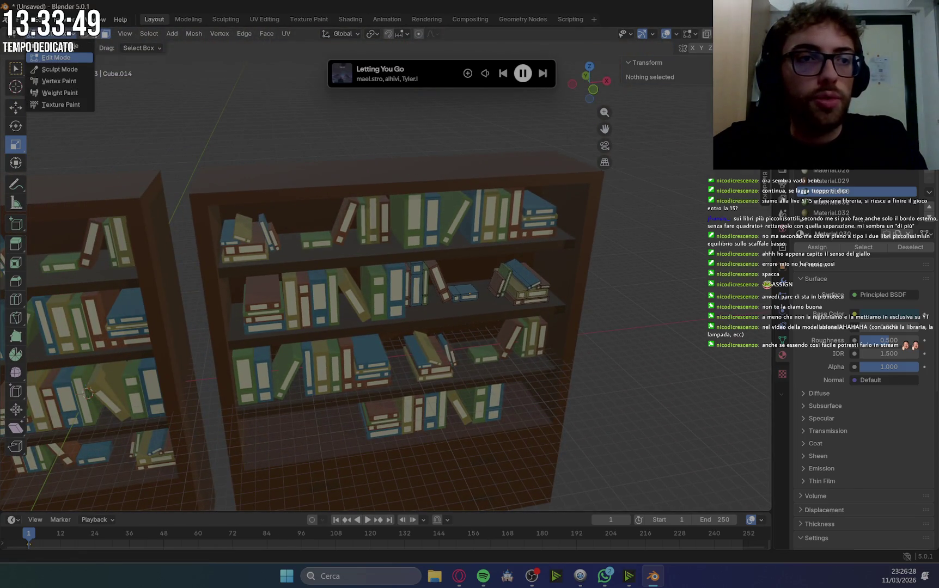
click(65, 48)
scroll(413, 230, up, 4)
scroll(306, 165, up, 2)
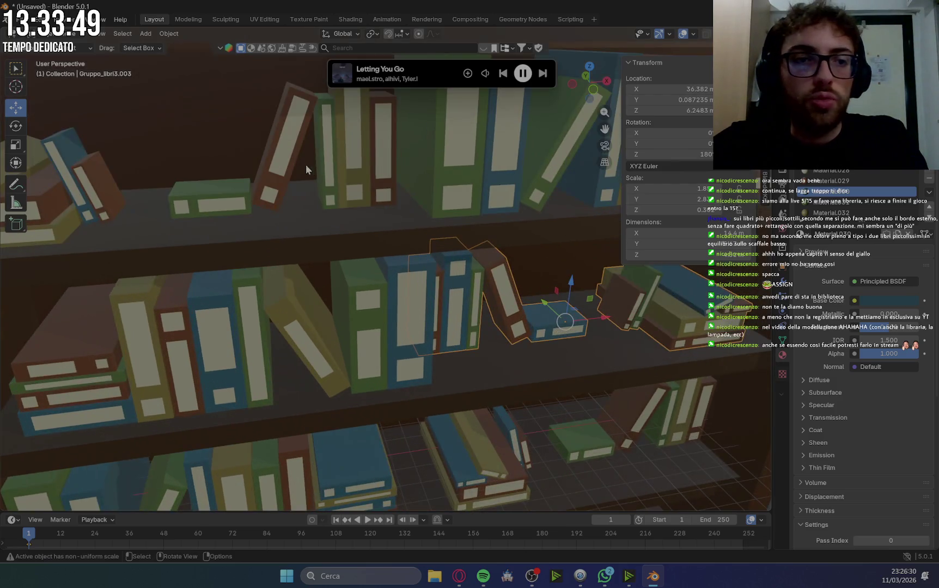
click(251, 175)
Select the middle-shelf book group on the second bookcase, leaving the mode unchanged.
mouse_move(482, 274)
middle_down()
mouse_move(343, 277)
mouse_move(275, 301)
mouse_move(426, 359)
mouse_move(464, 350)
middle_up()
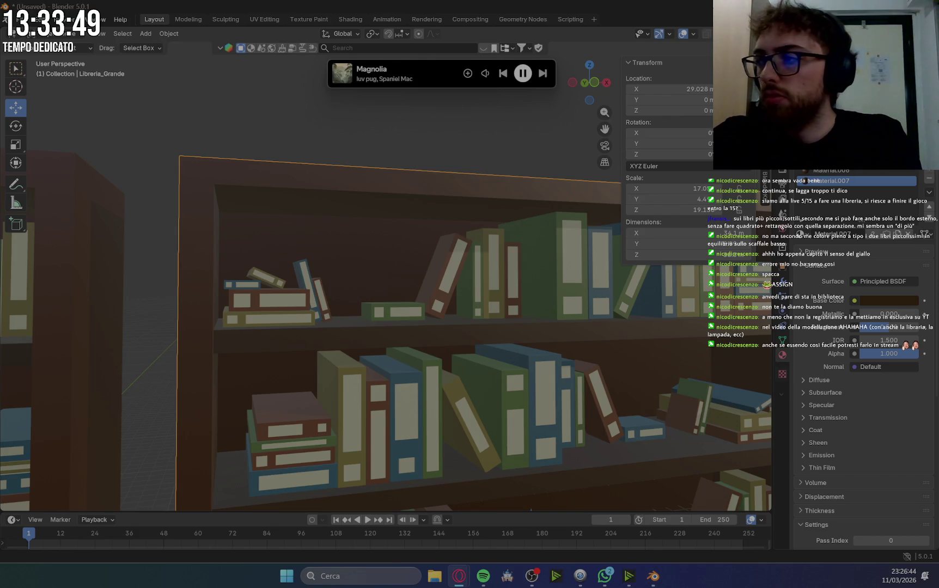
scroll(360, 352, down, 3)
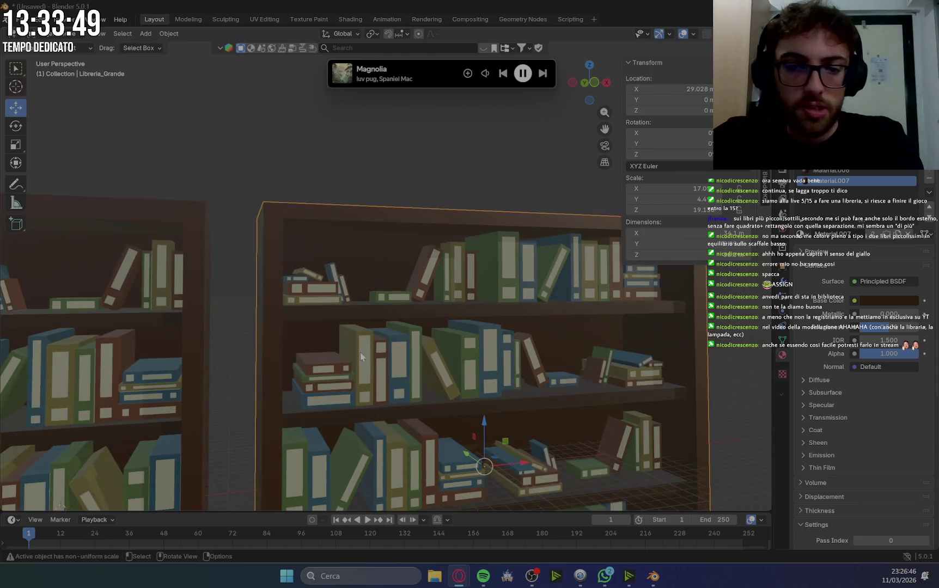
scroll(360, 352, down, 3)
middle_drag(360, 352, 545, 337)
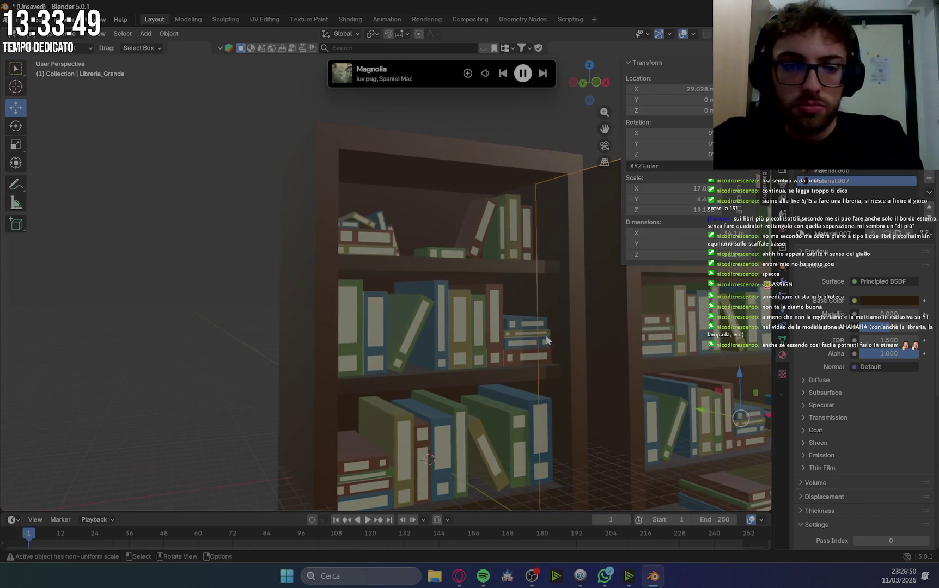
click(377, 327)
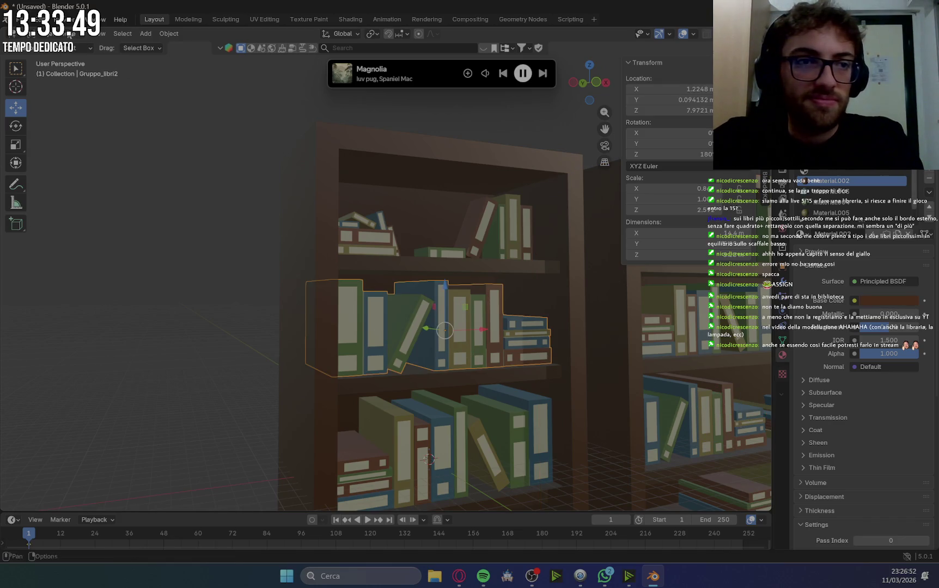
click(57, 48)
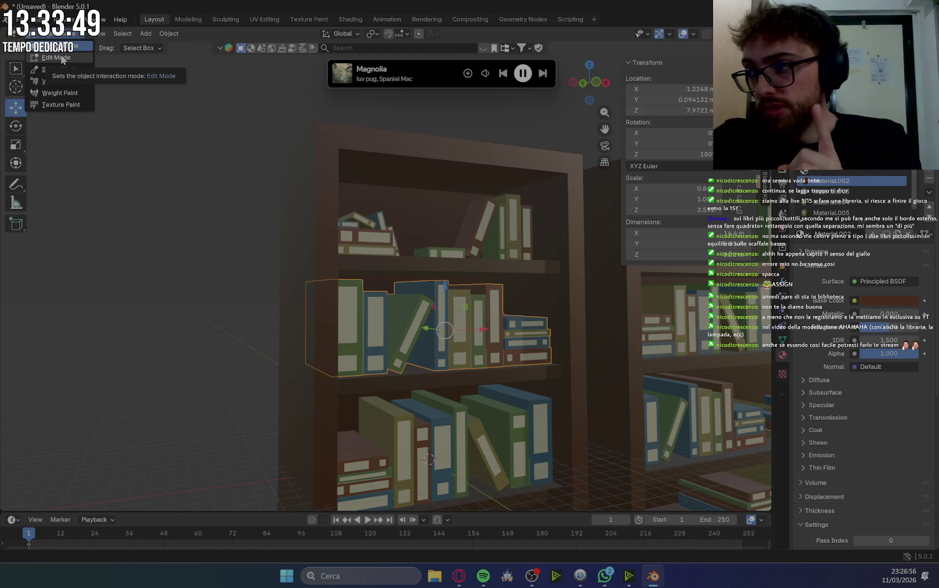
key(Escape)
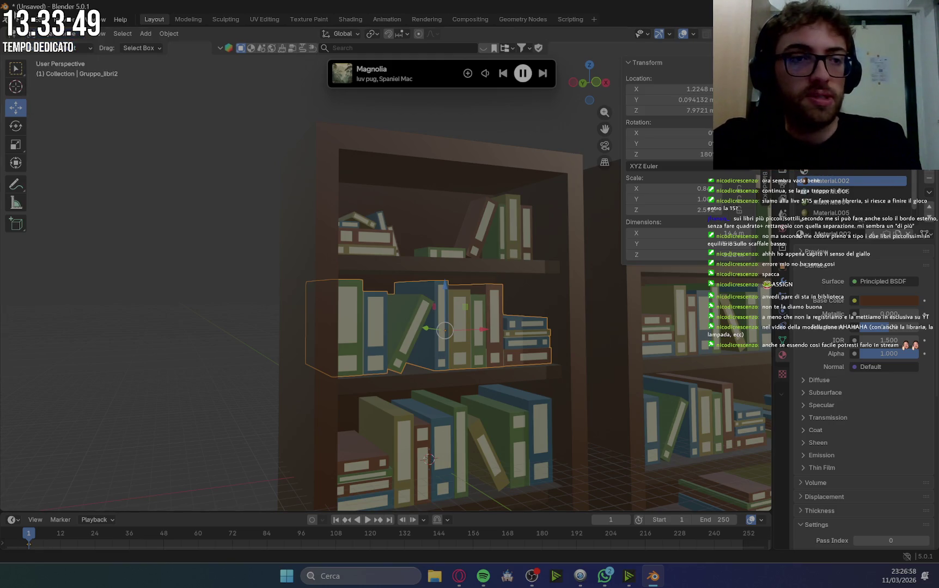
Put the book group into Edit Mode and select a vertical edge of a book spine.
click(59, 42)
key(Escape)
click(67, 43)
click(65, 60)
scroll(403, 284, up, 2)
scroll(402, 276, up, 2)
scroll(400, 264, up, 1)
scroll(398, 251, up, 2)
scroll(381, 229, up, 2)
scroll(352, 195, up, 2)
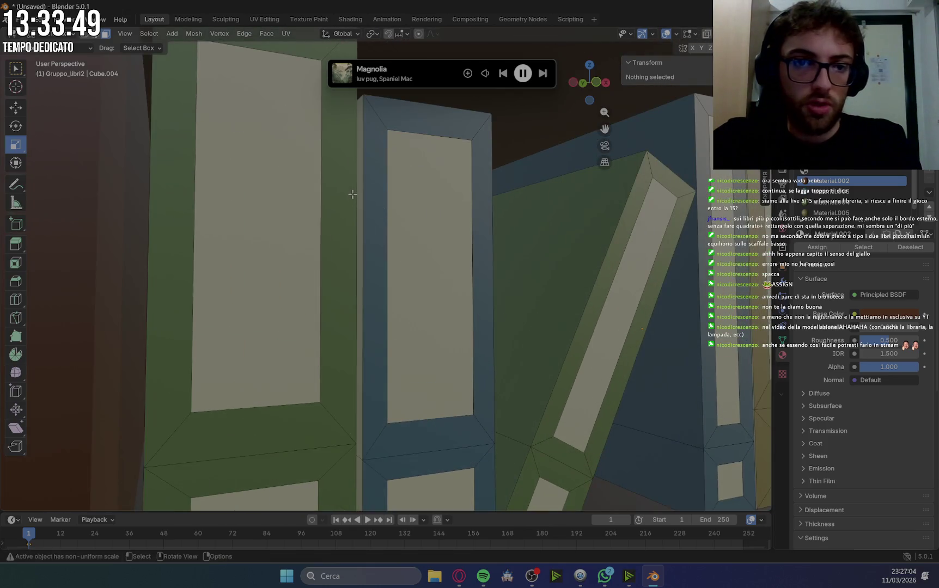
click(360, 193)
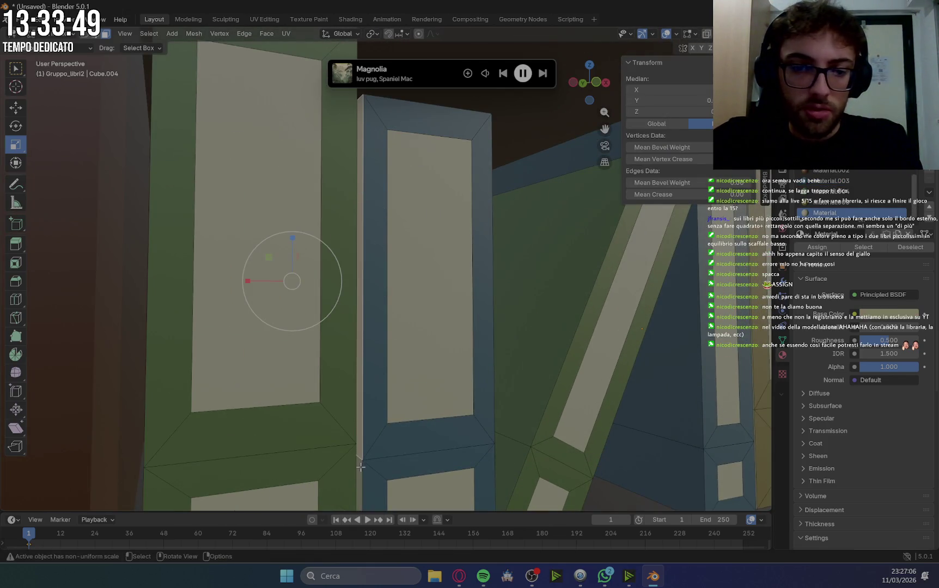
Pick Material.003 and Material.004 slots for the spine edge and the green and blue book strips.
click(833, 184)
middle_drag(320, 336, 358, 263)
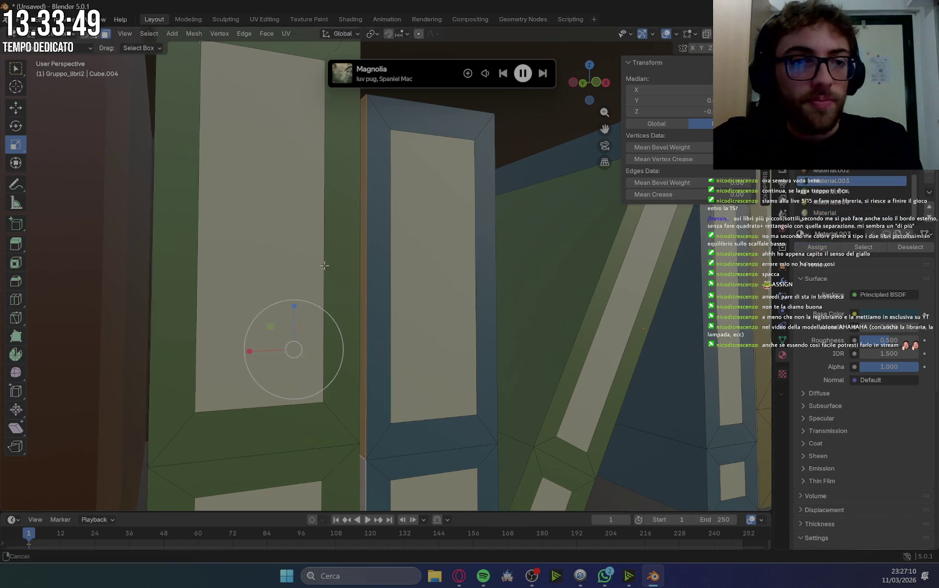
click(227, 228)
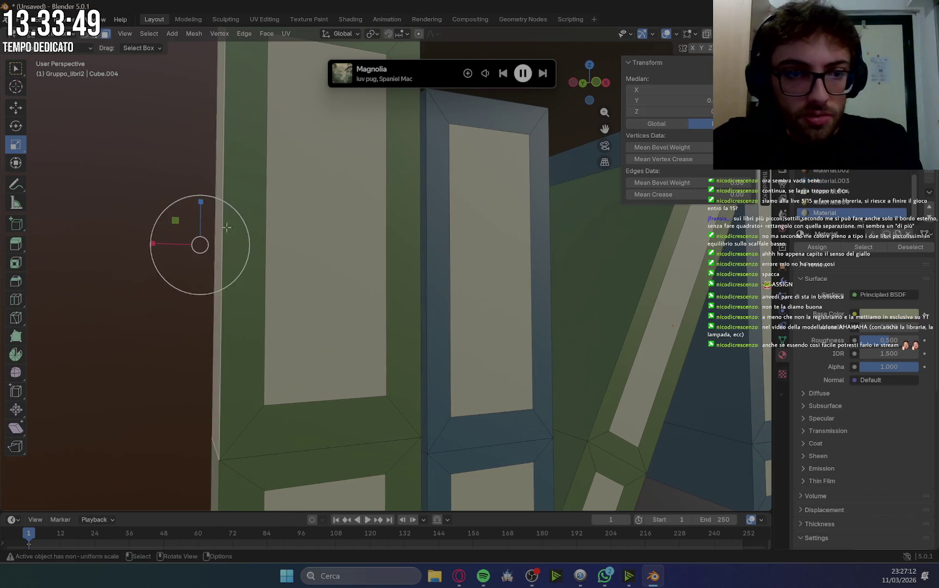
shift+click(212, 461)
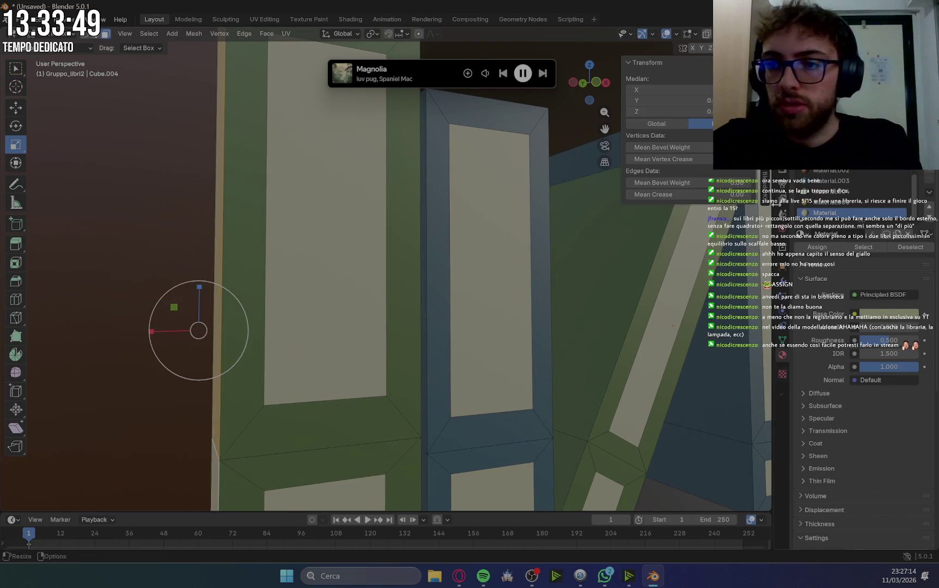
click(872, 191)
scroll(627, 324, down, 5)
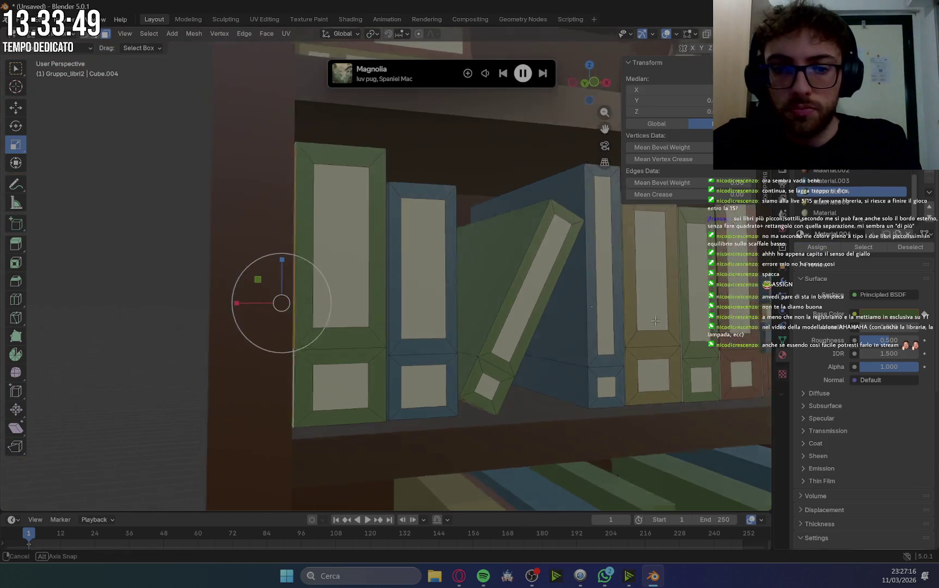
click(461, 377)
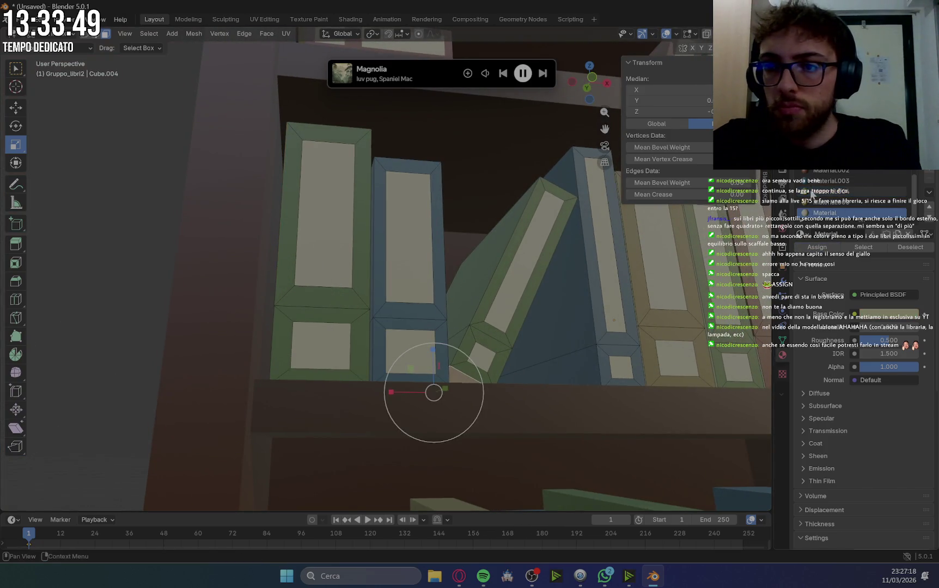
click(813, 191)
scroll(545, 327, down, 3)
Select the thin vertical strip between two books and choose its matching colour slot.
middle_drag(544, 327, 677, 330)
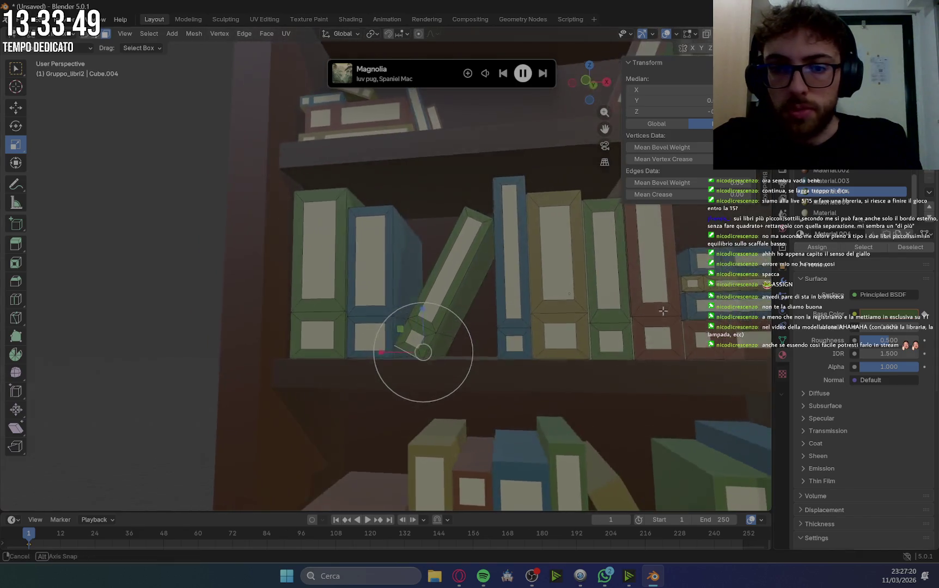
scroll(606, 295, up, 3)
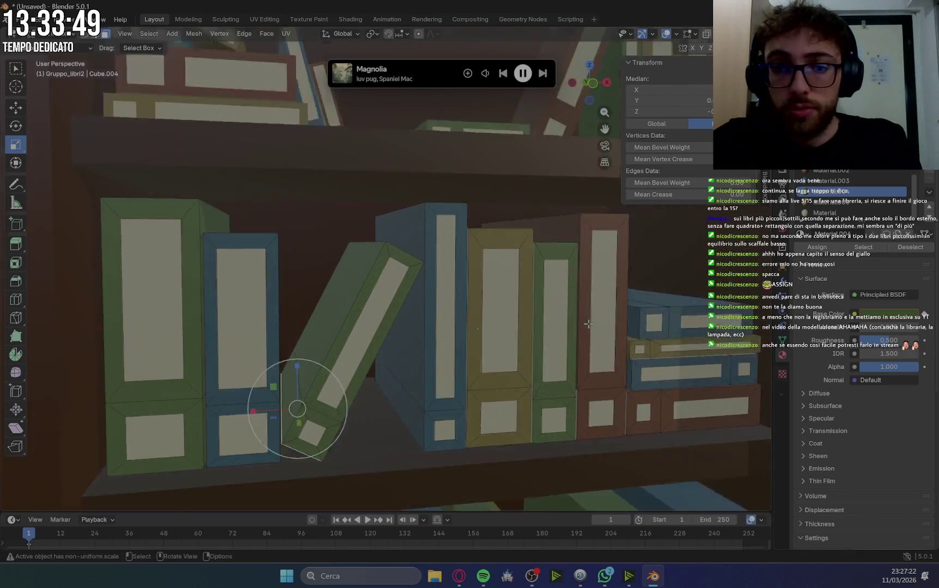
scroll(606, 295, up, 3)
scroll(606, 296, up, 3)
scroll(607, 296, up, 2)
shift+middle_drag(606, 296, 556, 232)
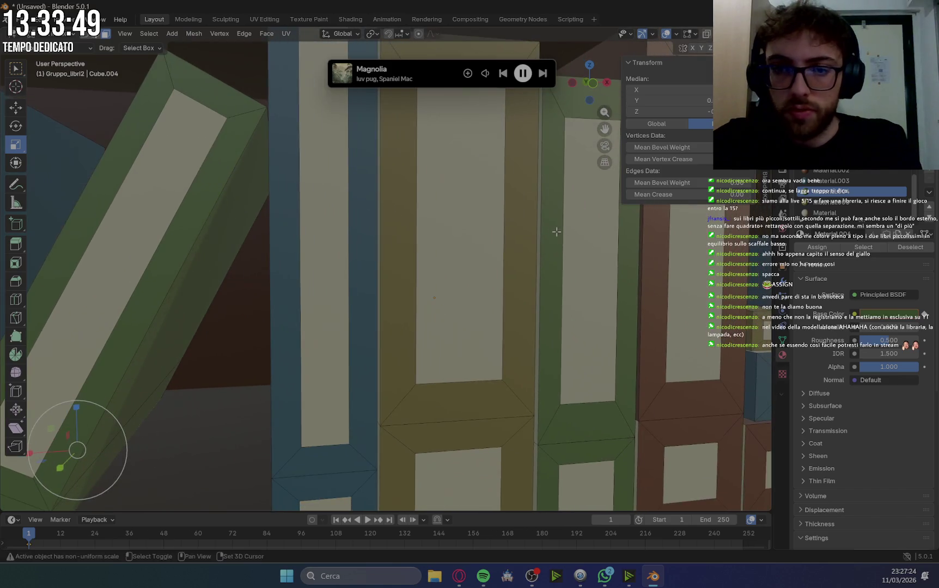
click(538, 238)
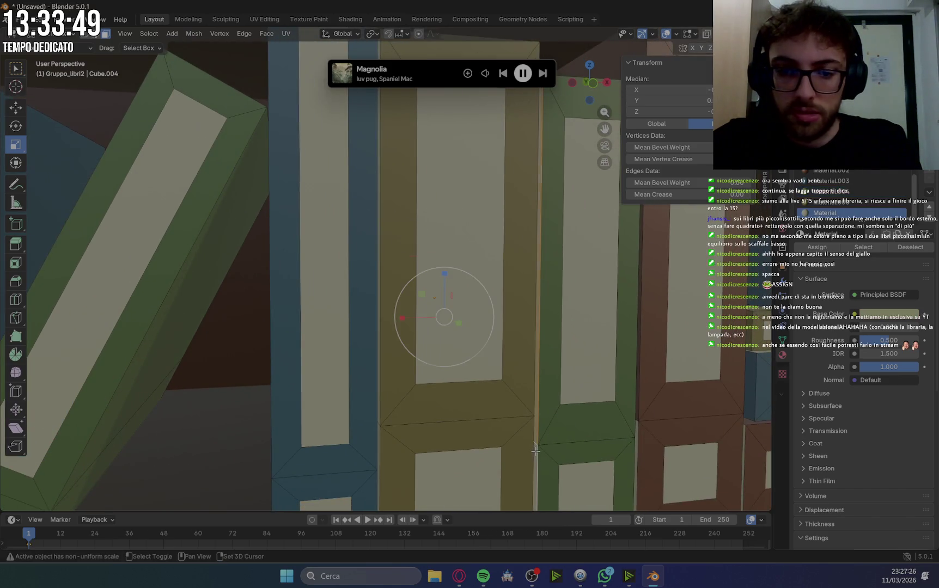
click(835, 192)
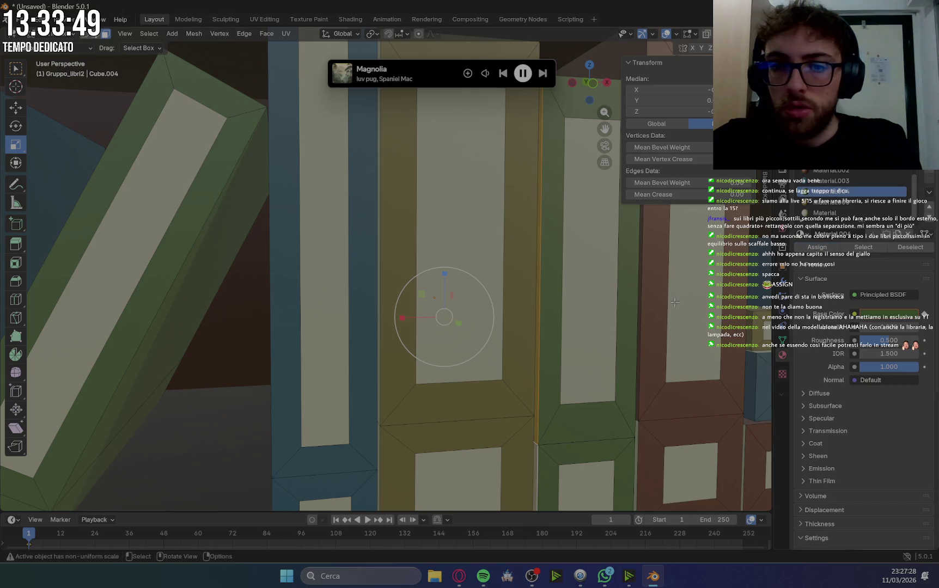
Assign the matching colour to the green book's right edge and pick Material.002 for its lower edge.
middle_drag(643, 272, 612, 290)
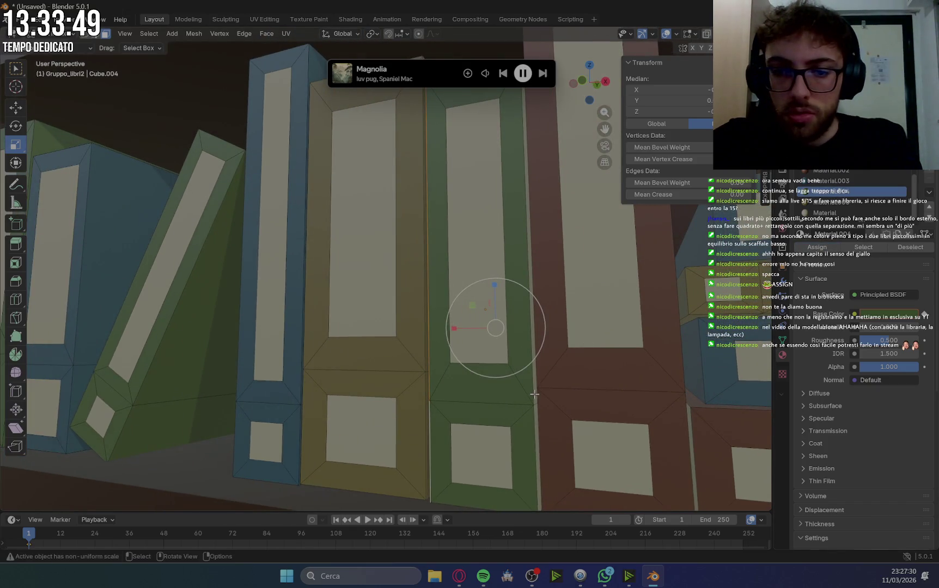
shift+click(537, 413)
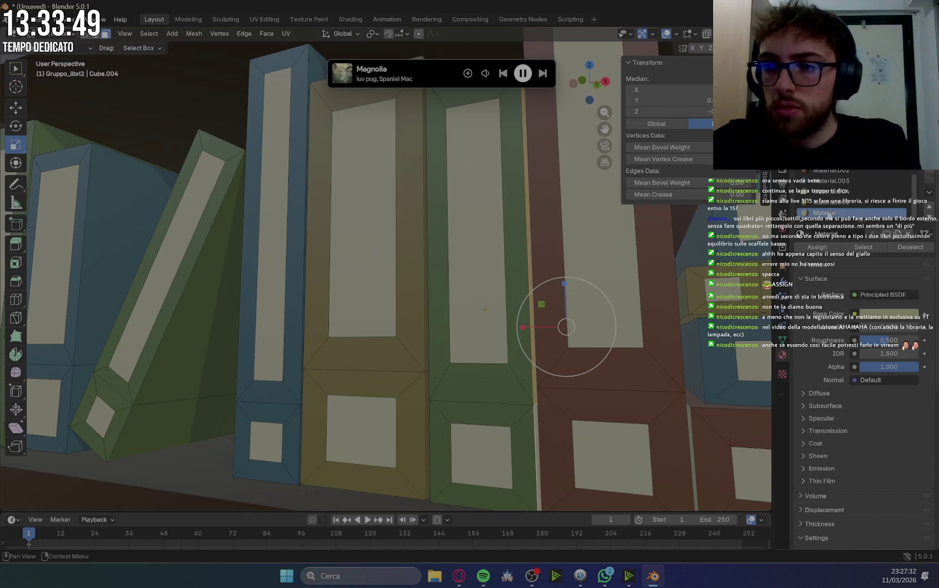
click(835, 191)
click(816, 248)
middle_drag(654, 371, 690, 385)
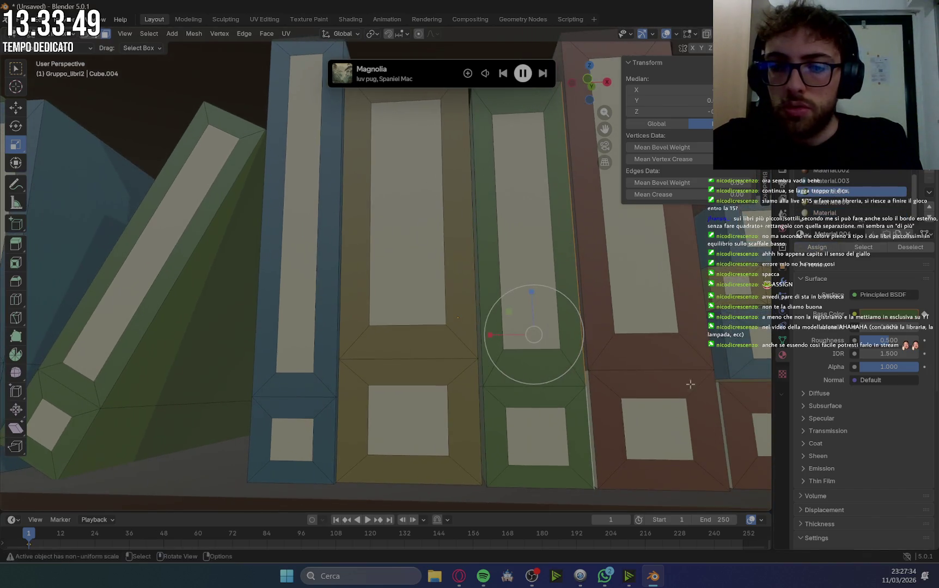
click(598, 373)
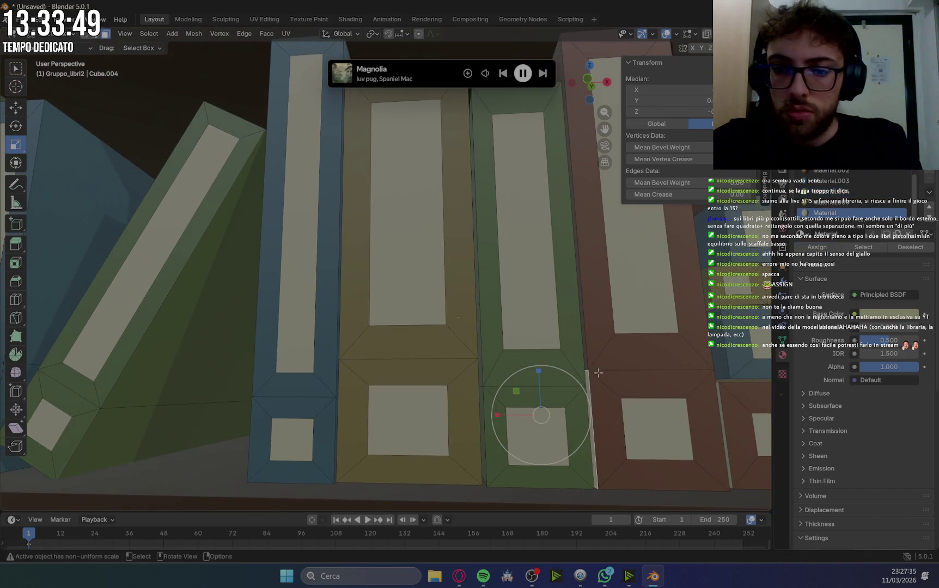
click(827, 173)
Select the red book's side strip and square panel, then leave editing and pick the first book group.
mouse_move(658, 306)
middle_down()
mouse_move(479, 323)
mouse_move(510, 318)
middle_up()
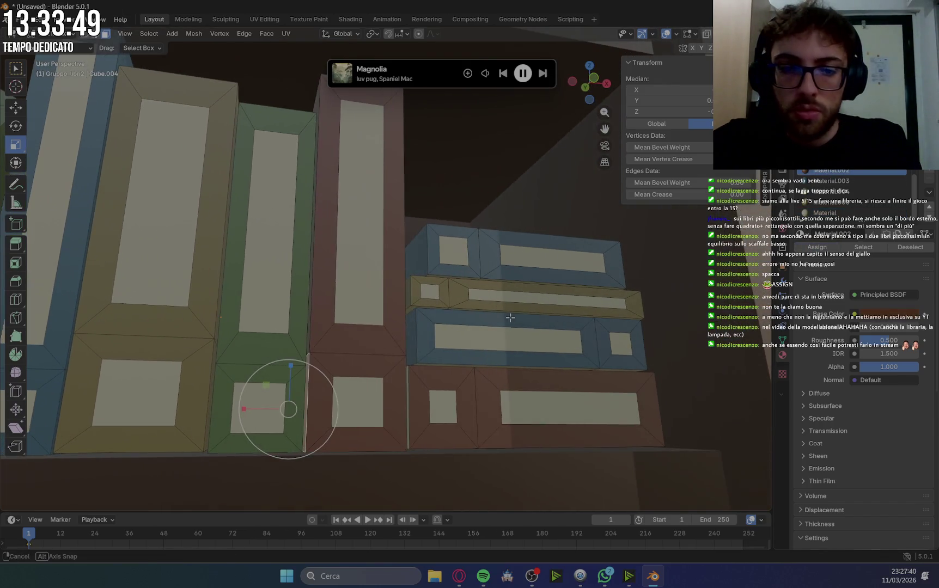
click(409, 377)
click(408, 372)
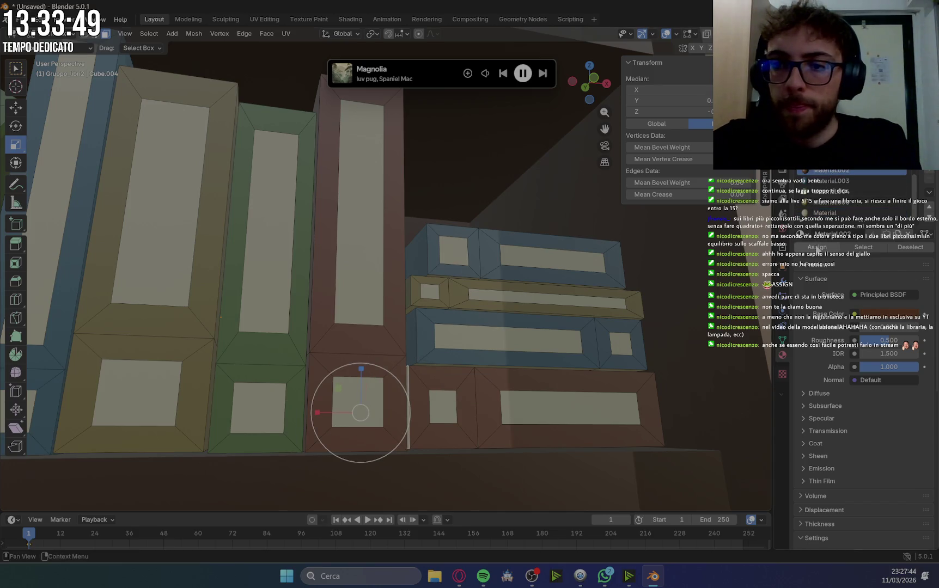
middle_drag(738, 317, 663, 351)
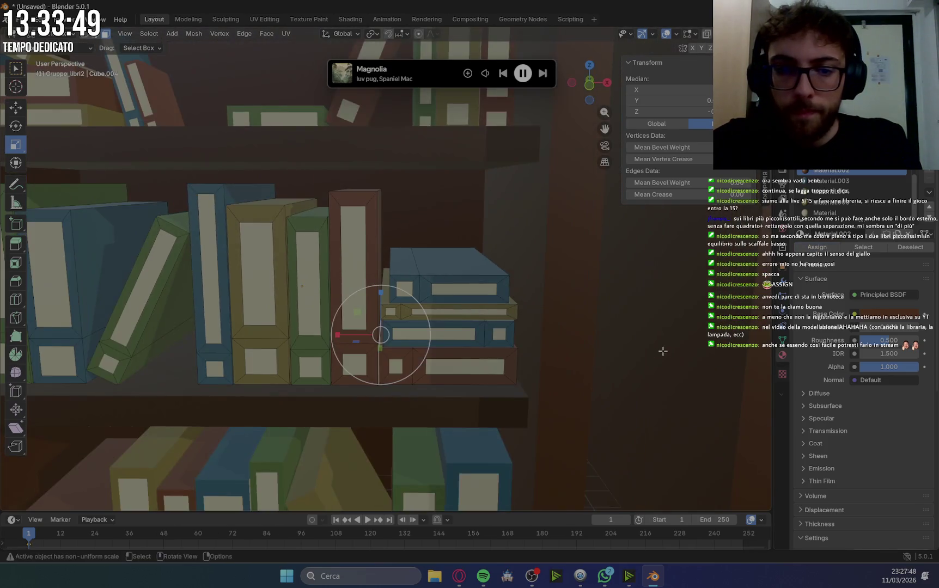
mouse_move(460, 310)
shift+middle_down()
mouse_move(667, 373)
mouse_move(484, 347)
shift+middle_up()
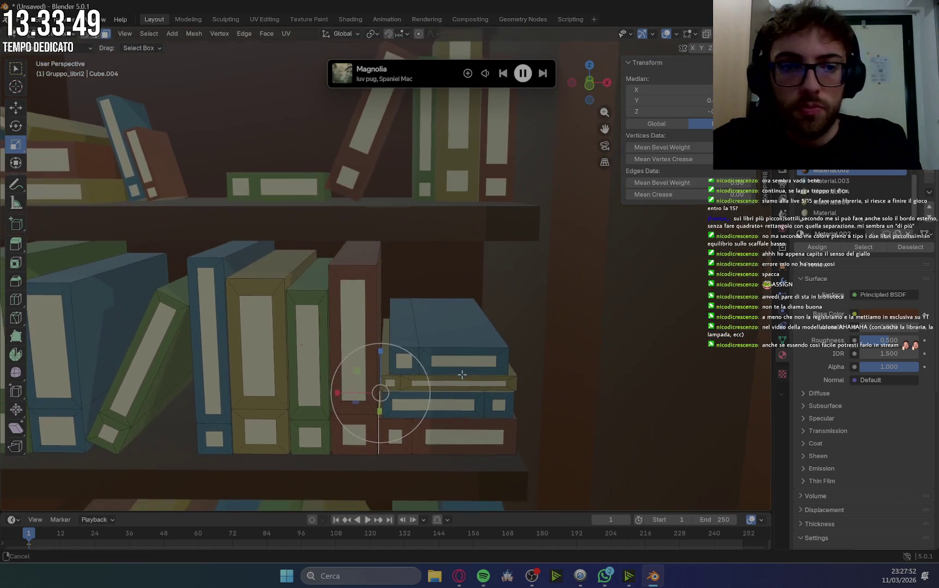
scroll(530, 337, down, 5)
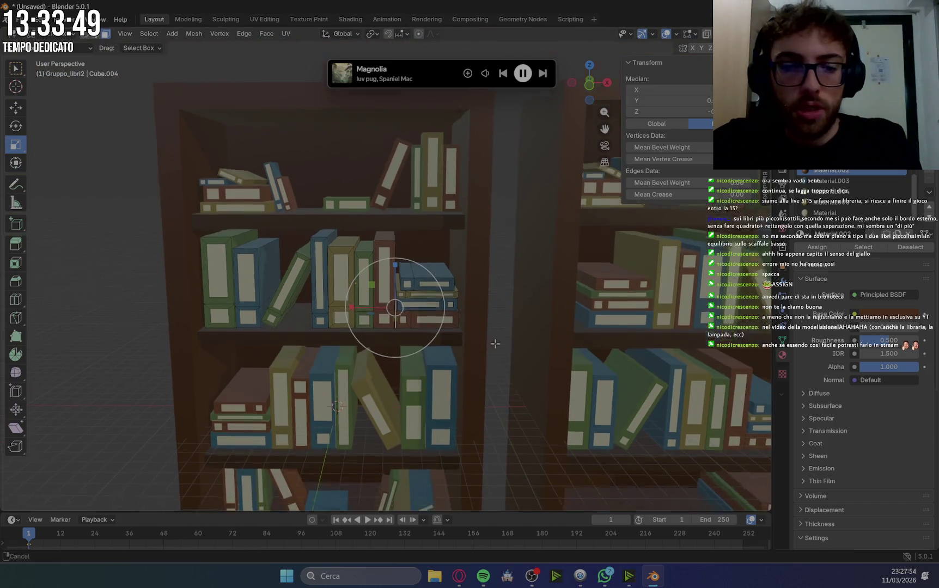
shift+middle_drag(531, 342, 501, 145)
scroll(411, 212, up, 5)
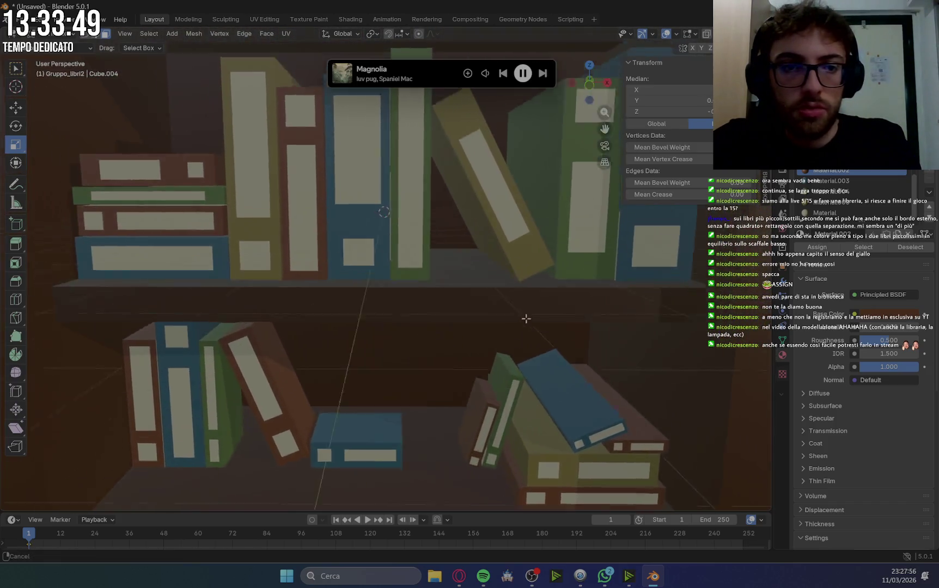
shift+middle_drag(411, 212, 693, 430)
scroll(316, 370, up, 2)
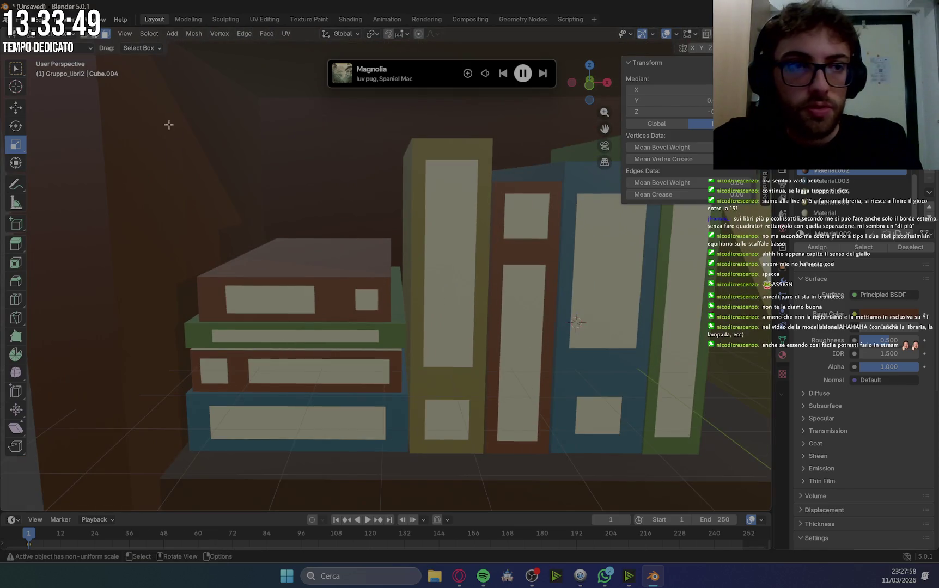
key(Tab)
click(331, 332)
In Edit Mode on the first book group, assign Material.002 to the selected top stacked book.
key(Tab)
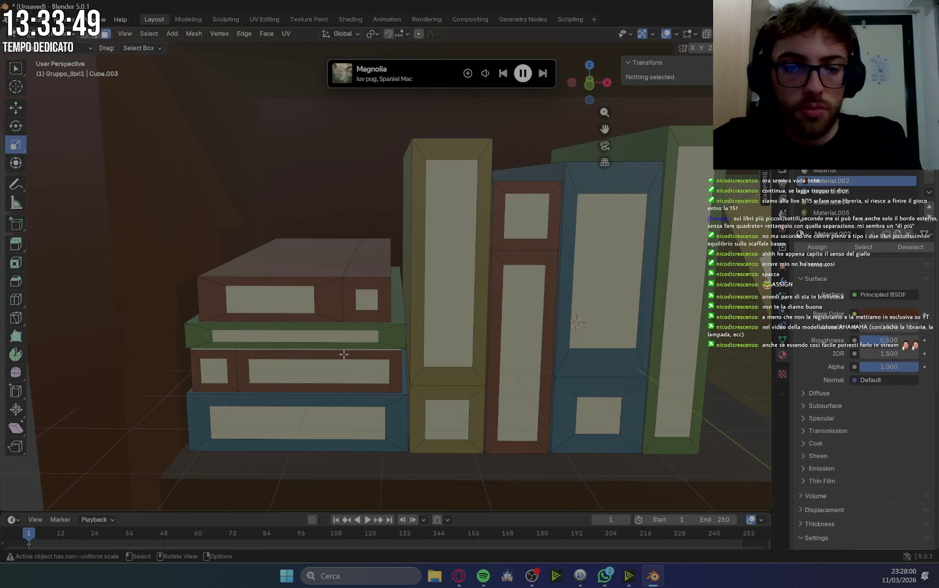
scroll(348, 366, up, 3)
key(a)
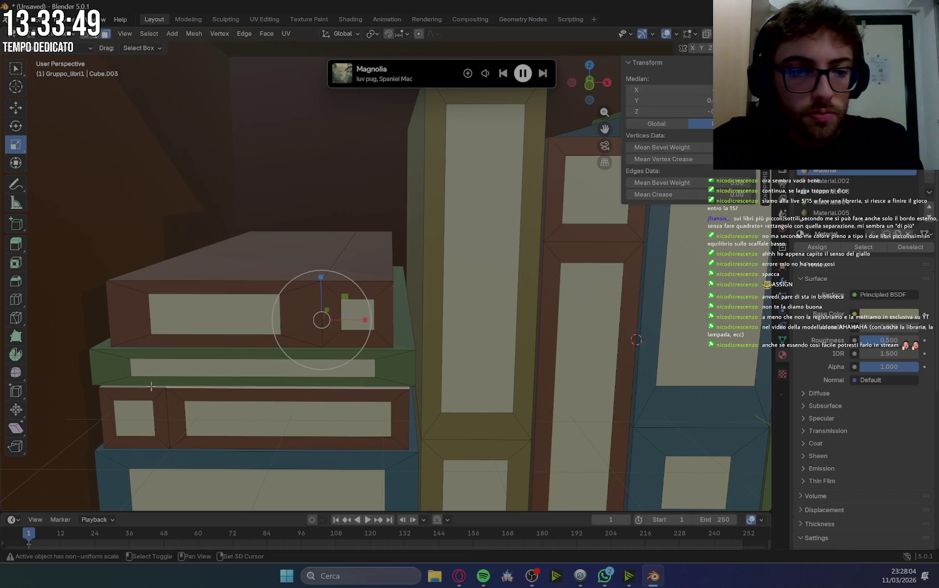
click(850, 181)
click(832, 249)
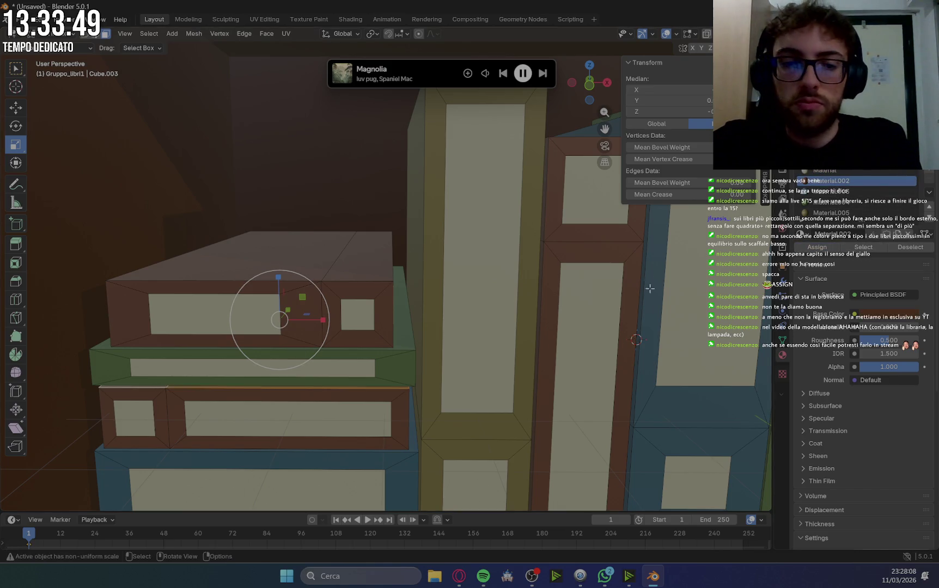
Select the blue book's vertical edge and pick its matching colour slot.
scroll(577, 354, down, 2)
mouse_move(583, 349)
middle_down()
mouse_move(577, 356)
mouse_move(617, 313)
middle_up()
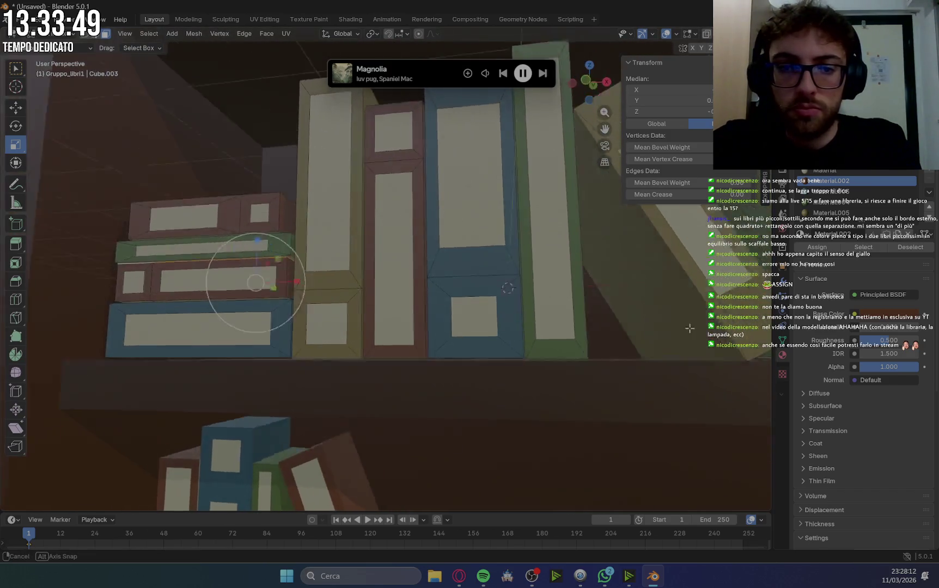
mouse_move(617, 312)
middle_down()
mouse_move(678, 304)
mouse_move(486, 290)
mouse_move(499, 246)
middle_up()
scroll(486, 290, up, 5)
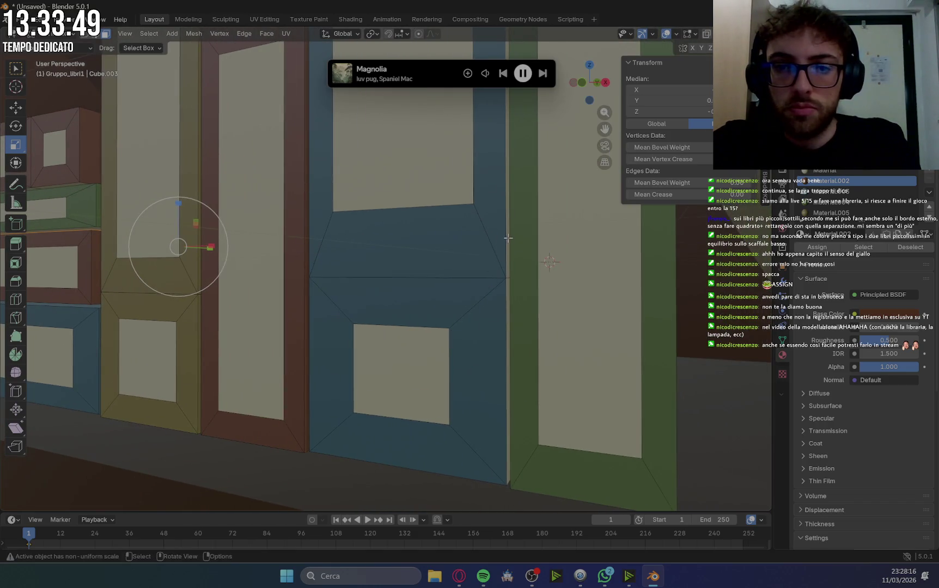
shift+click(508, 238)
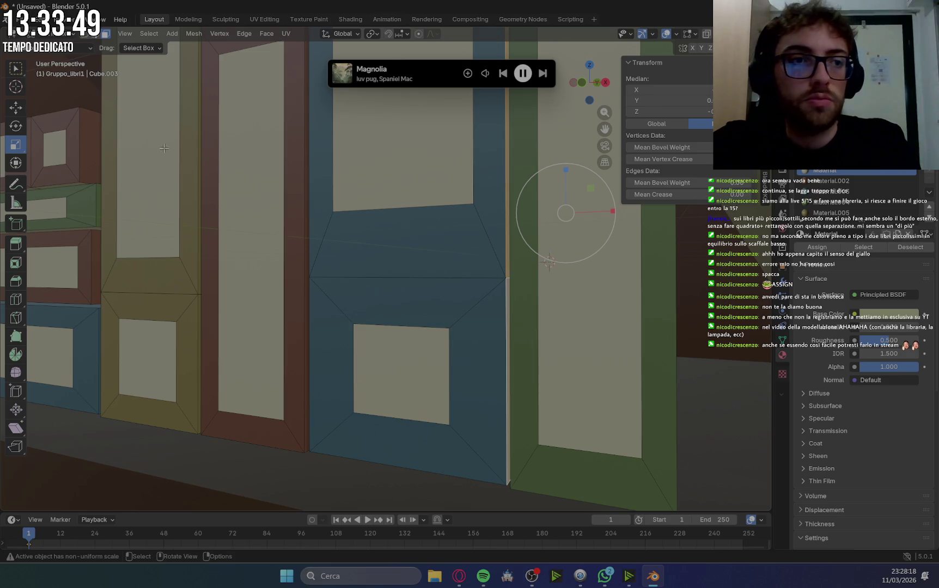
click(831, 192)
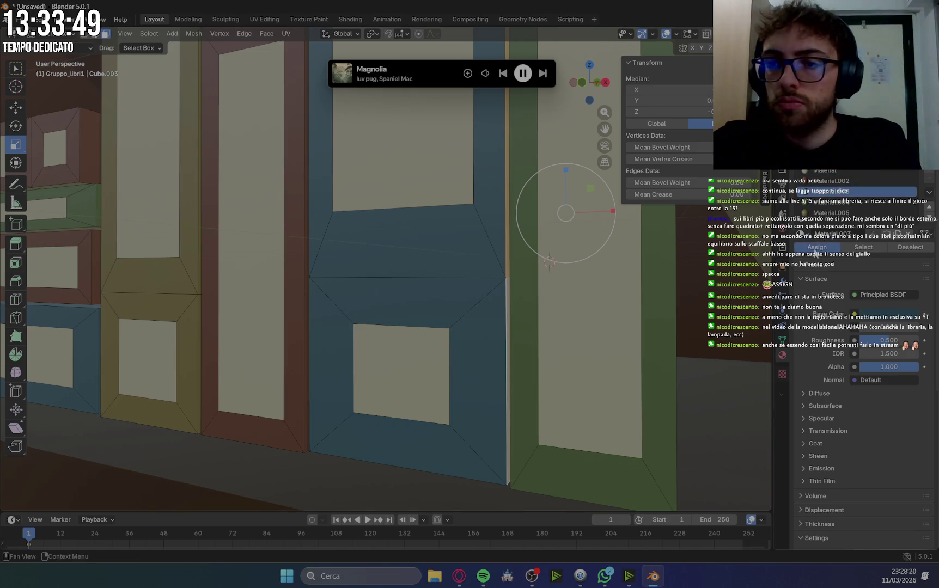
Give the green book's edge and a book's right vertical edge the second colour, then deselect on the lower shelf.
middle_drag(690, 308, 672, 289)
mouse_move(435, 202)
middle_down()
mouse_move(478, 398)
mouse_move(524, 439)
mouse_move(478, 248)
mouse_move(454, 299)
middle_up()
click(452, 302)
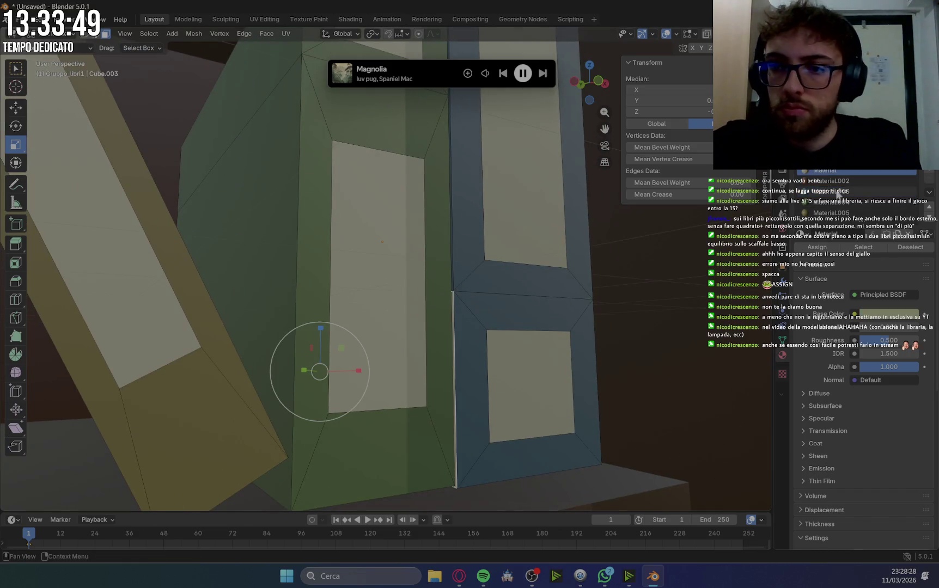
scroll(677, 319, down, 3)
mouse_move(677, 319)
middle_down()
mouse_move(600, 340)
mouse_move(578, 306)
middle_up()
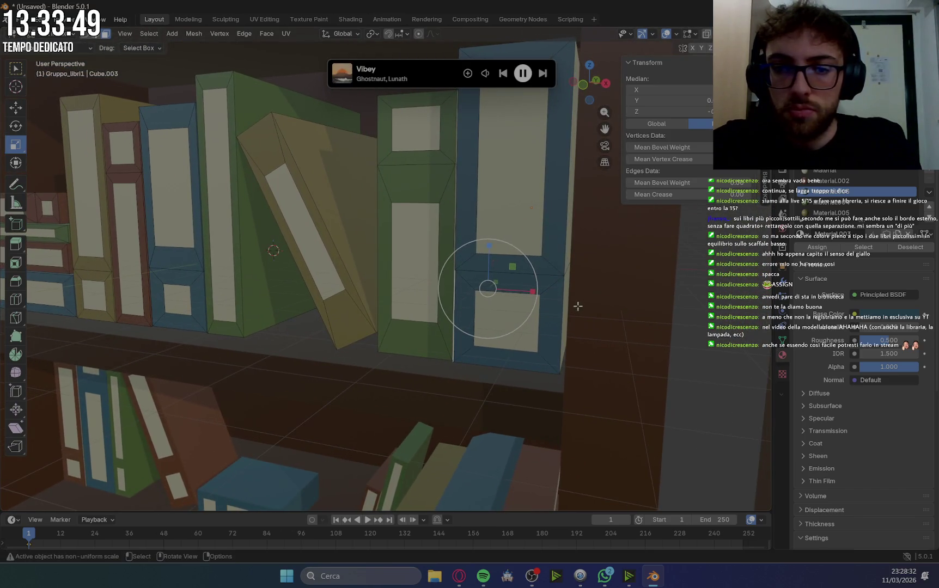
click(567, 291)
shift+click(569, 235)
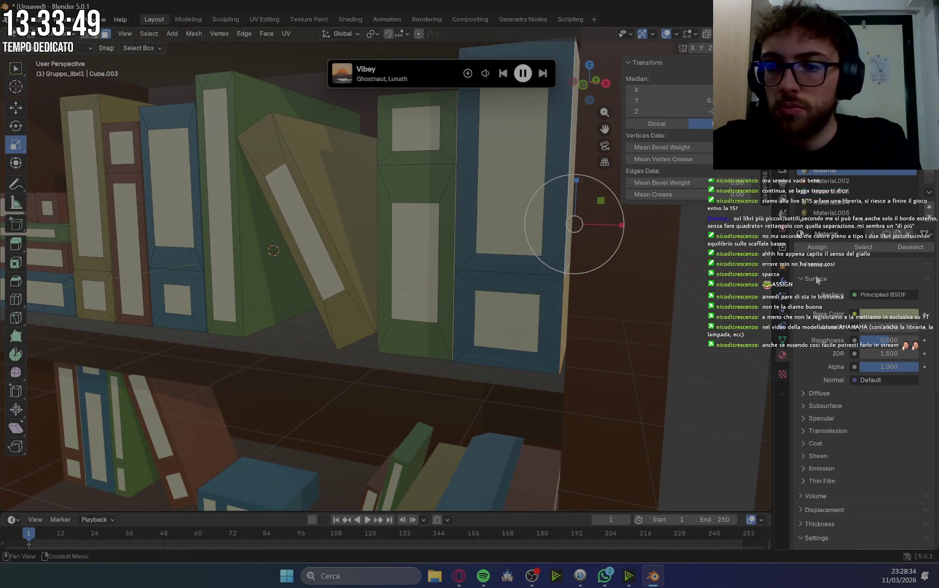
click(828, 190)
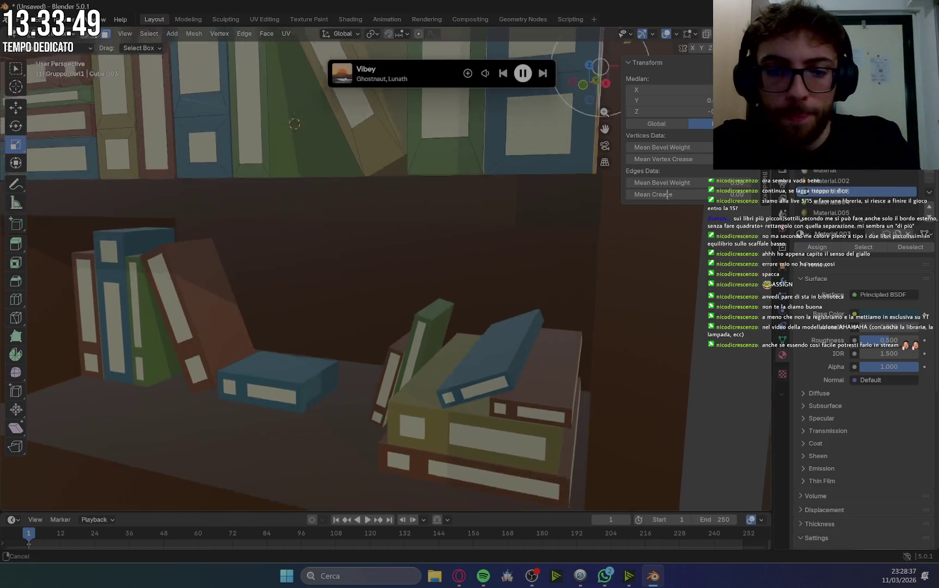
shift+middle_drag(630, 404, 537, 380)
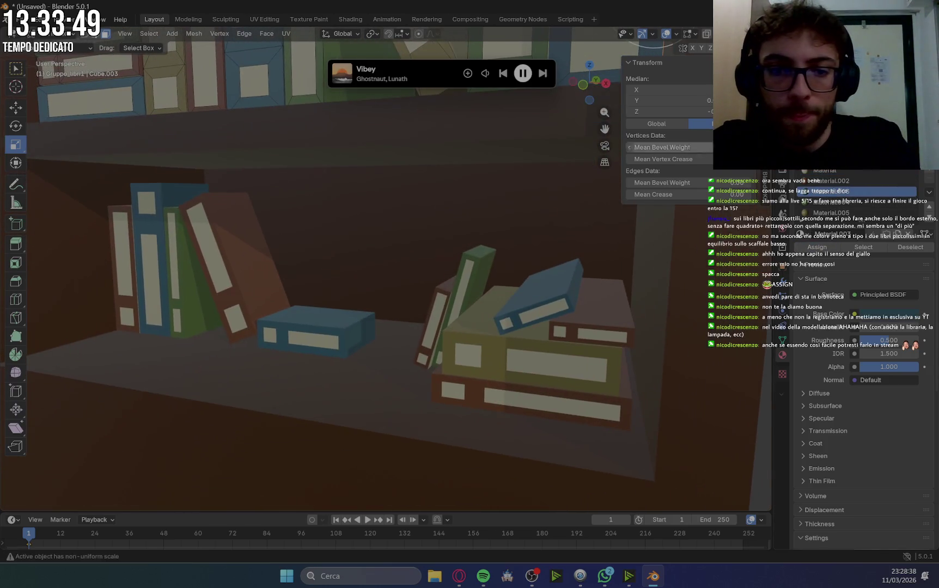
click(521, 373)
Assign the darker Material.002 to the side faces of the thin lower-shelf book.
key(Tab)
click(482, 335)
key(Tab)
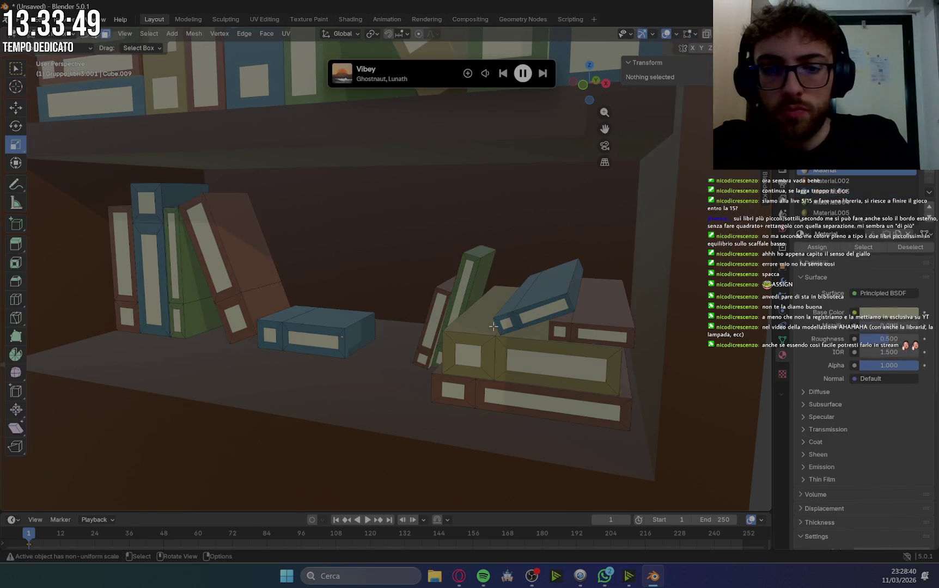
scroll(475, 347, up, 3)
scroll(475, 348, up, 2)
shift+middle_drag(474, 348, 383, 119)
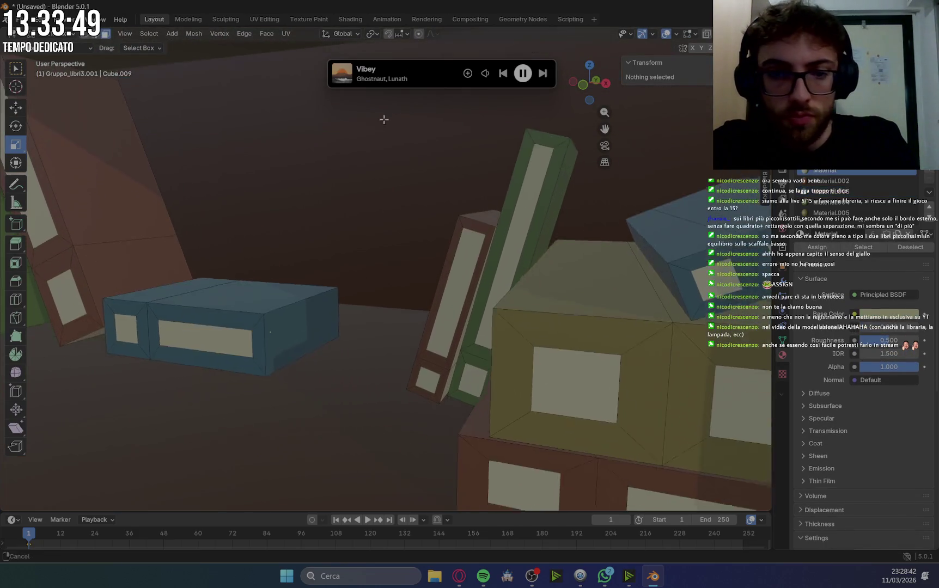
click(448, 351)
click(442, 360)
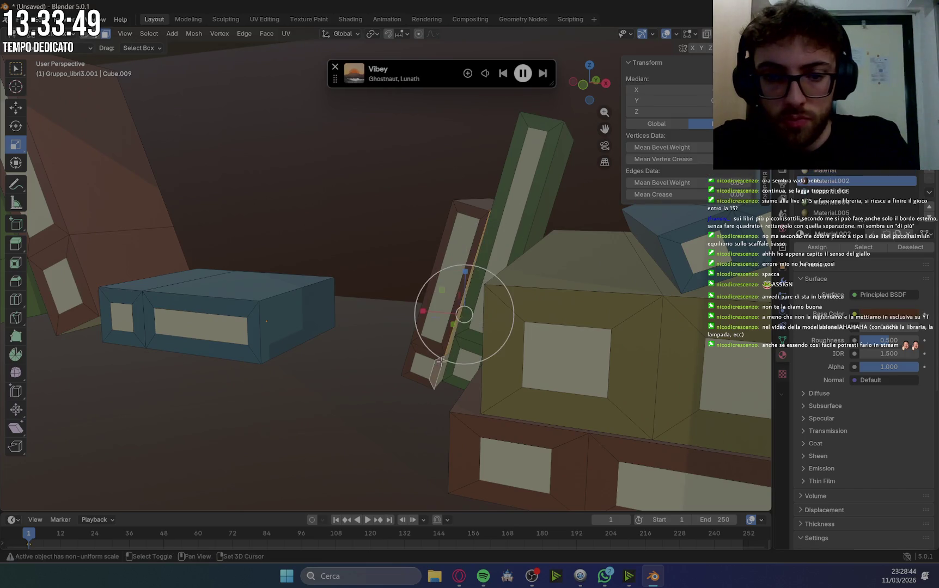
click(439, 370)
click(439, 369)
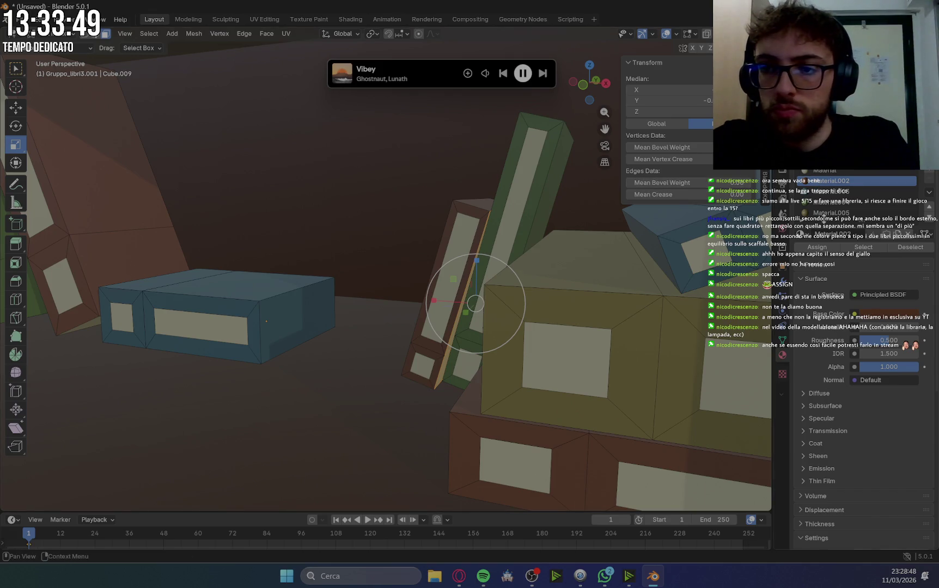
click(825, 248)
Apply Material.002 to the right-end faces of the book stack.
mouse_move(479, 305)
middle_down()
mouse_move(426, 301)
mouse_move(578, 317)
mouse_move(609, 310)
middle_up()
click(629, 364)
shift+click(635, 243)
click(811, 247)
Select a face on the slanted book, zoom out to both bookcases and clear the selection.
mouse_move(348, 326)
middle_down()
mouse_move(408, 353)
mouse_move(180, 319)
middle_up()
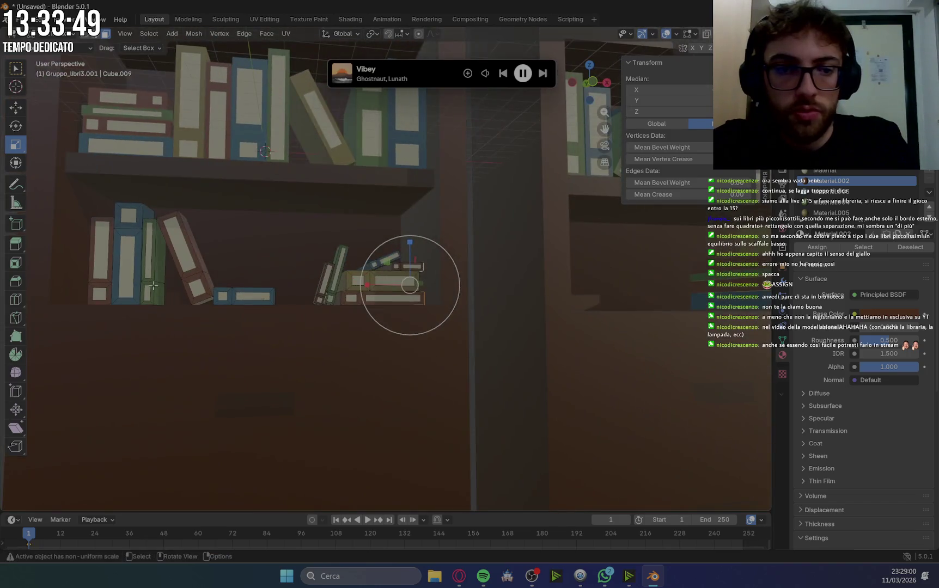
middle_drag(180, 320, 309, 364)
scroll(309, 364, up, 4)
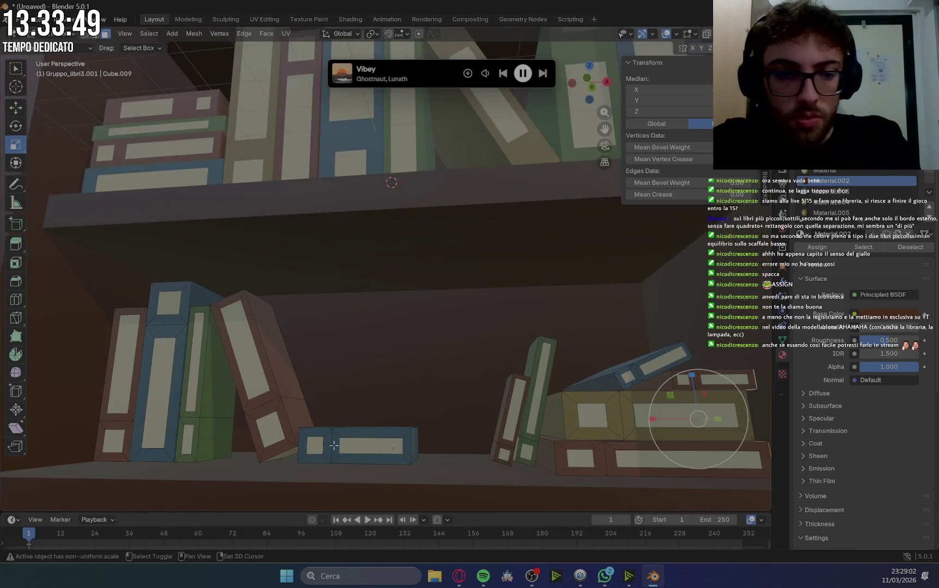
click(285, 455)
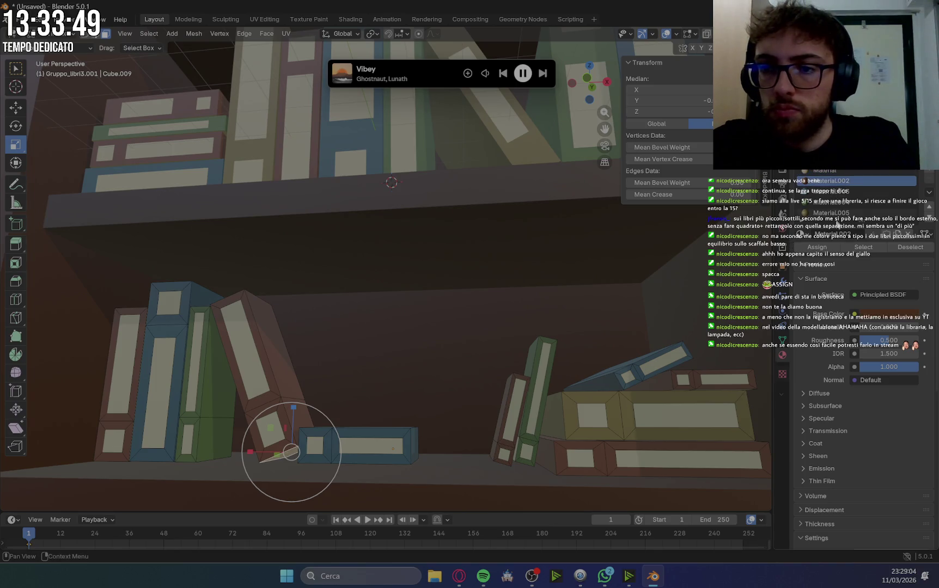
mouse_move(304, 360)
middle_down()
mouse_move(587, 428)
mouse_move(639, 410)
middle_up()
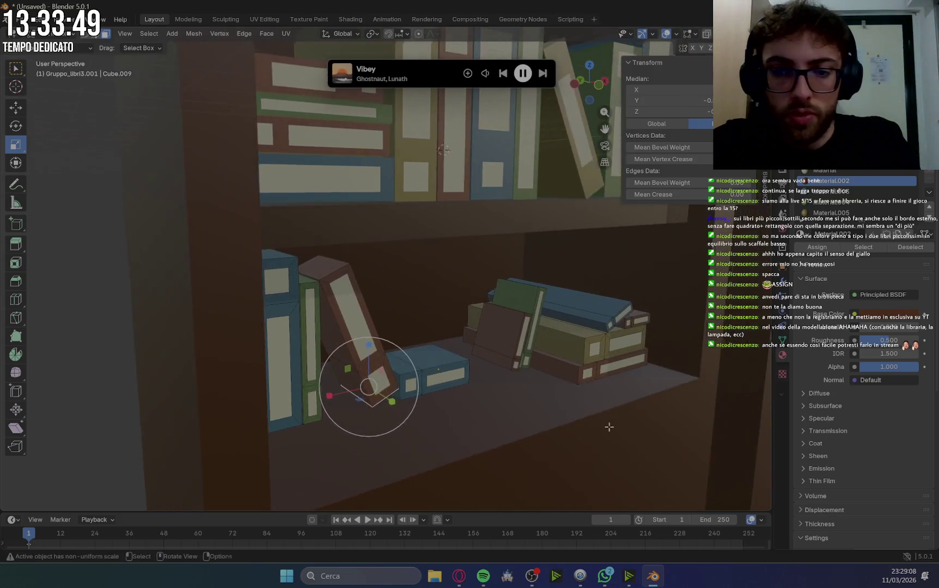
scroll(639, 409, down, 3)
scroll(602, 402, down, 3)
scroll(602, 403, up, 2)
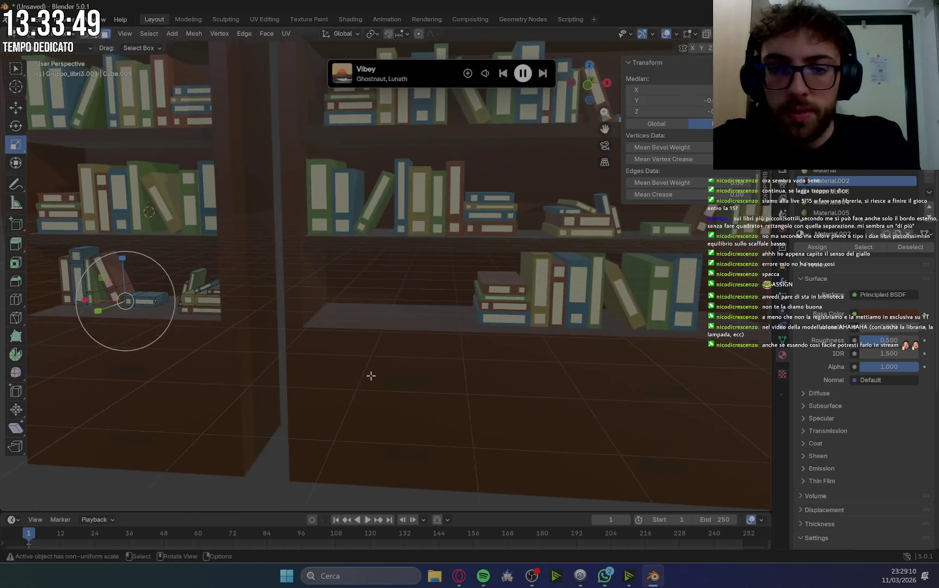
scroll(407, 364, down, 3)
click(628, 320)
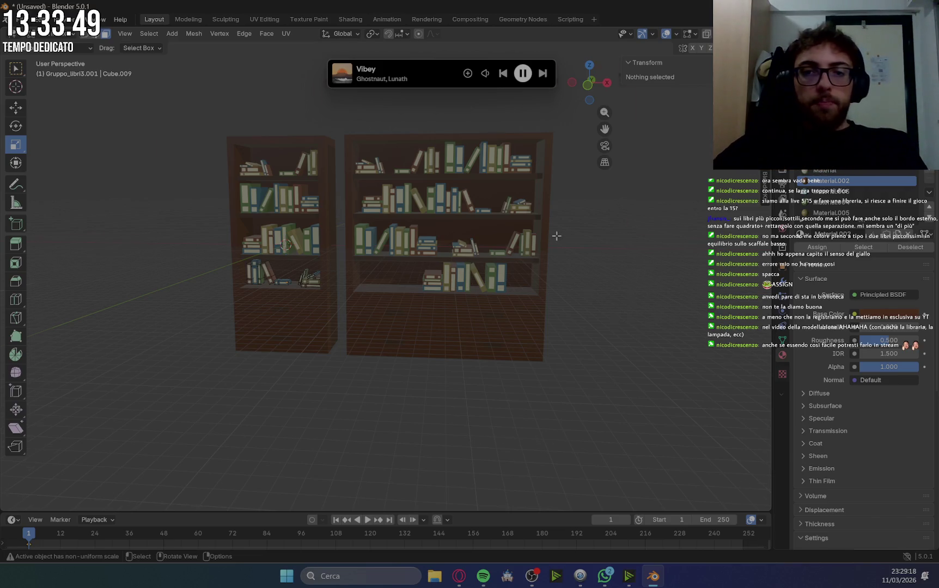
Return to Object Mode and raise both bookshelves along Z to Location Z 12.077.
scroll(558, 234, up, 5)
scroll(558, 235, down, 3)
click(76, 47)
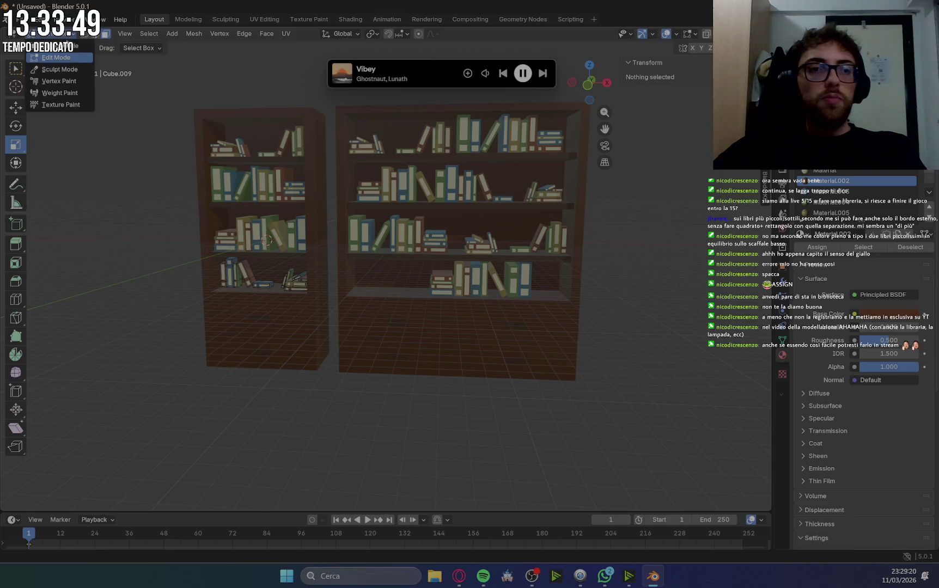
click(52, 59)
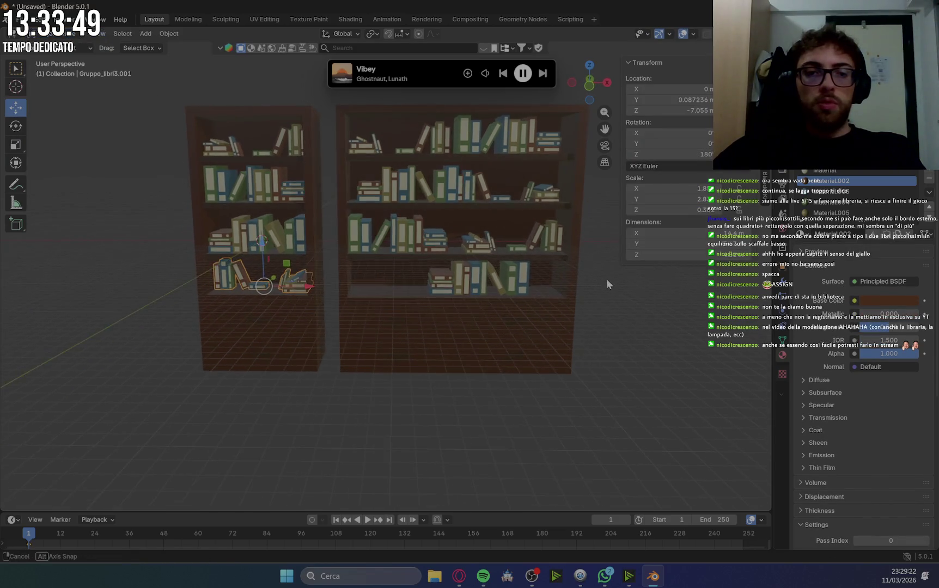
scroll(606, 279, down, 3)
scroll(609, 270, down, 2)
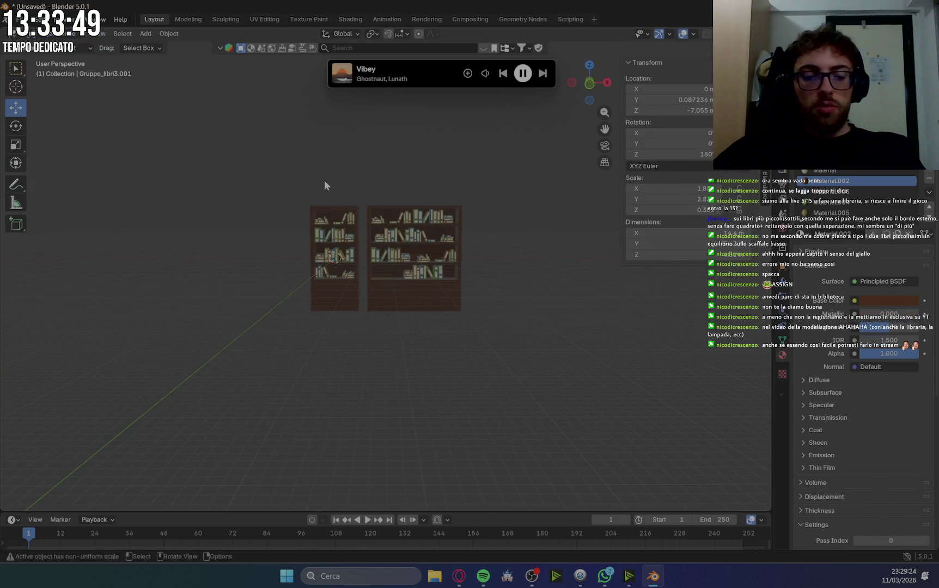
drag(389, 207, 390, 146)
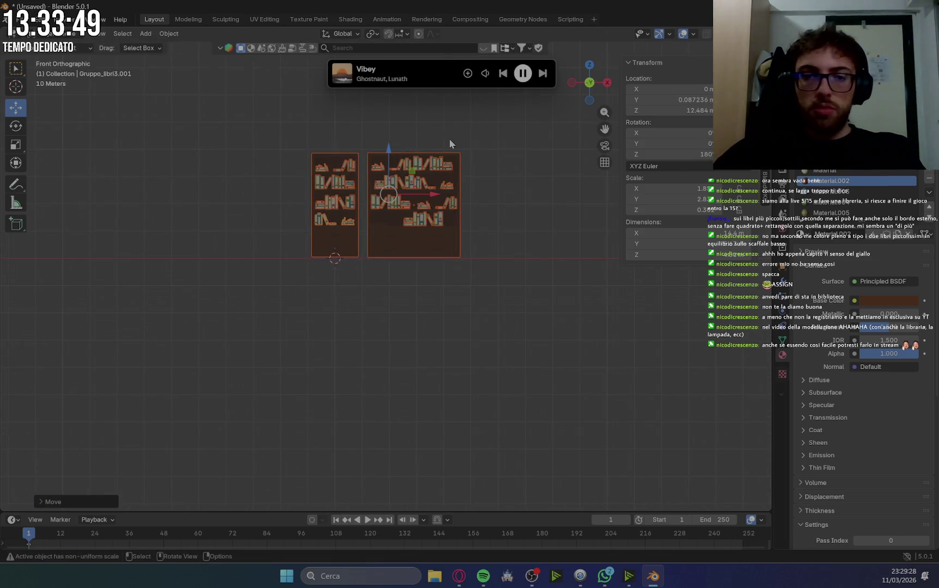
key(KP_1)
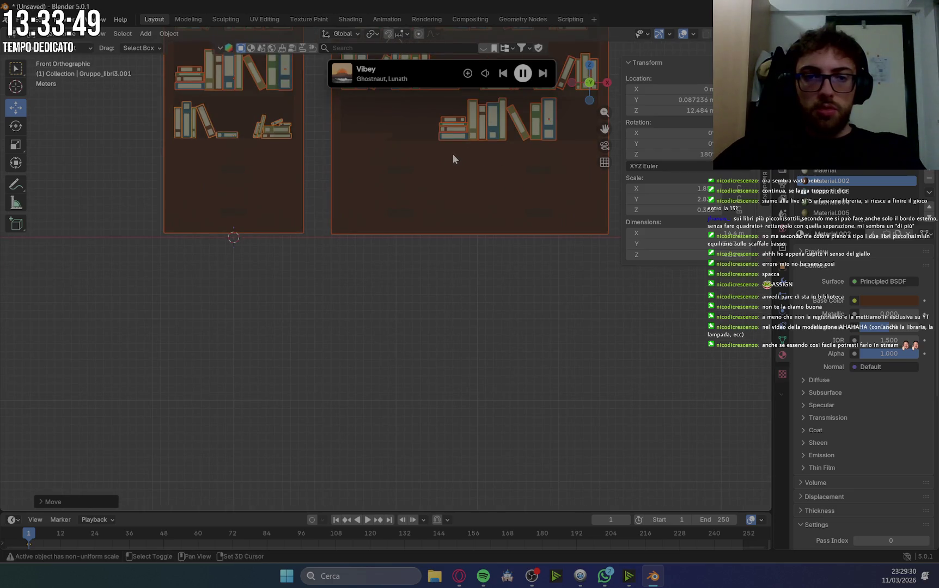
drag(452, 153, 420, 376)
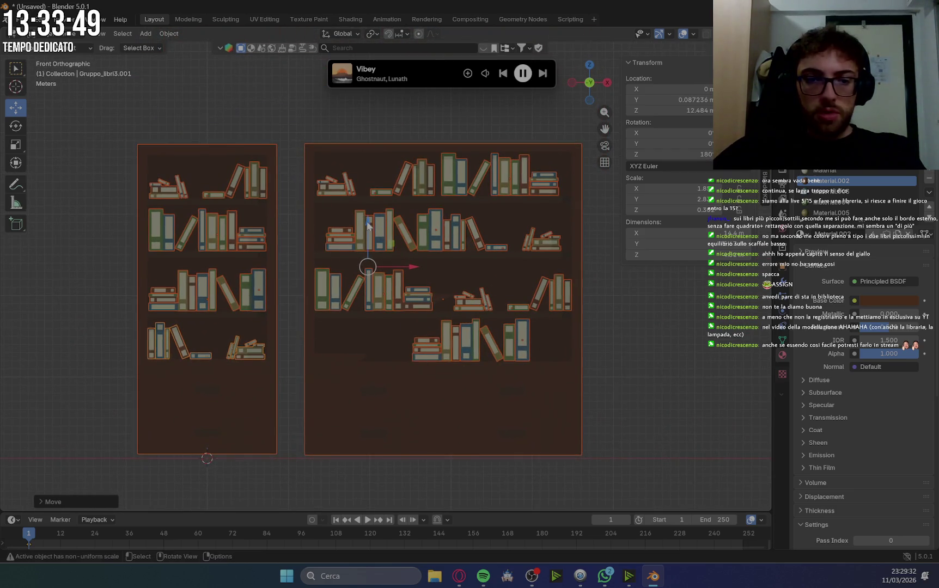
drag(368, 225, 364, 227)
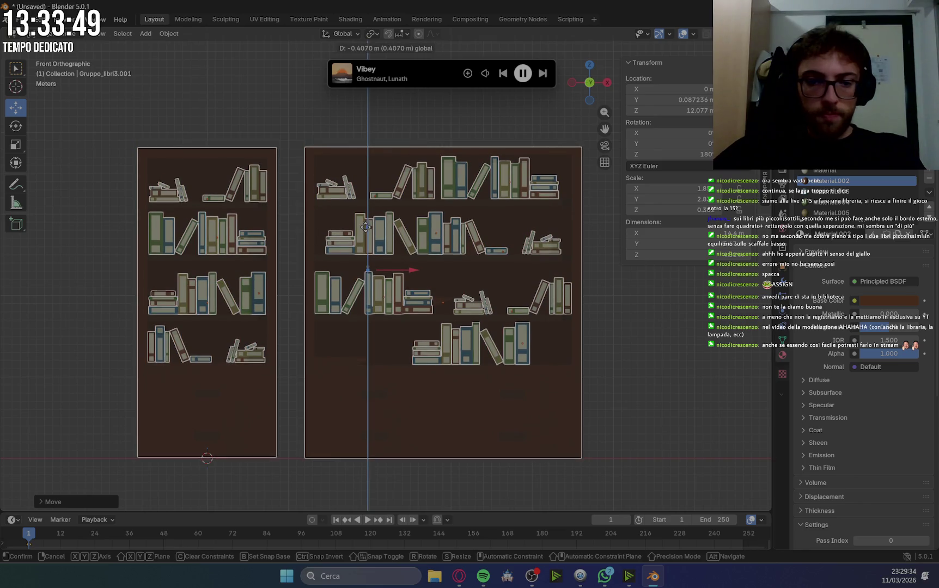
drag(366, 228, 366, 227)
Deselect the bookshelves and orbit to a perspective view of both.
click(649, 300)
scroll(649, 300, up, 5)
scroll(643, 309, down, 5)
mouse_move(644, 308)
middle_down()
mouse_move(654, 307)
mouse_move(692, 357)
mouse_move(694, 327)
middle_up()
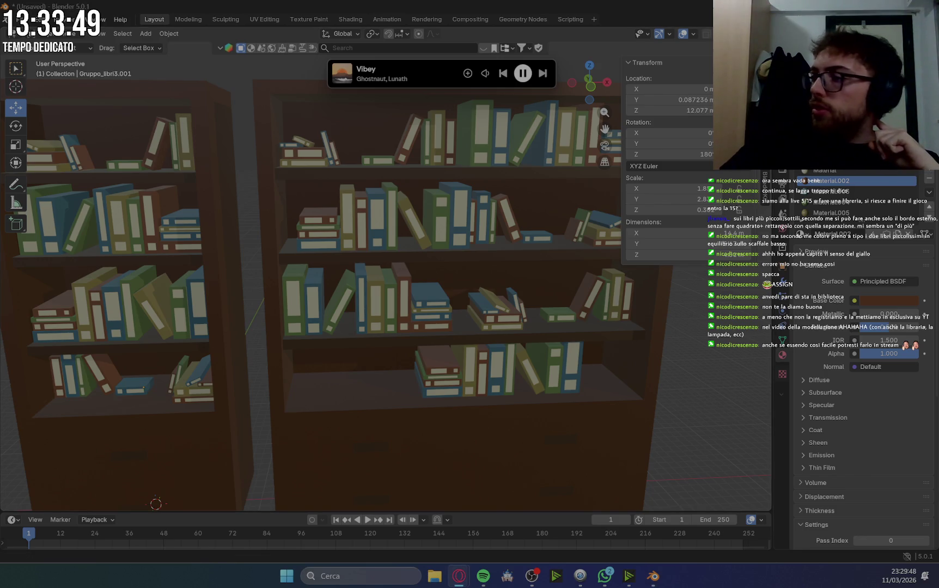
Bring Opera forward and close the image, translation and drawer search tabs to reveal Google Keep.
mouse_move(460, 579)
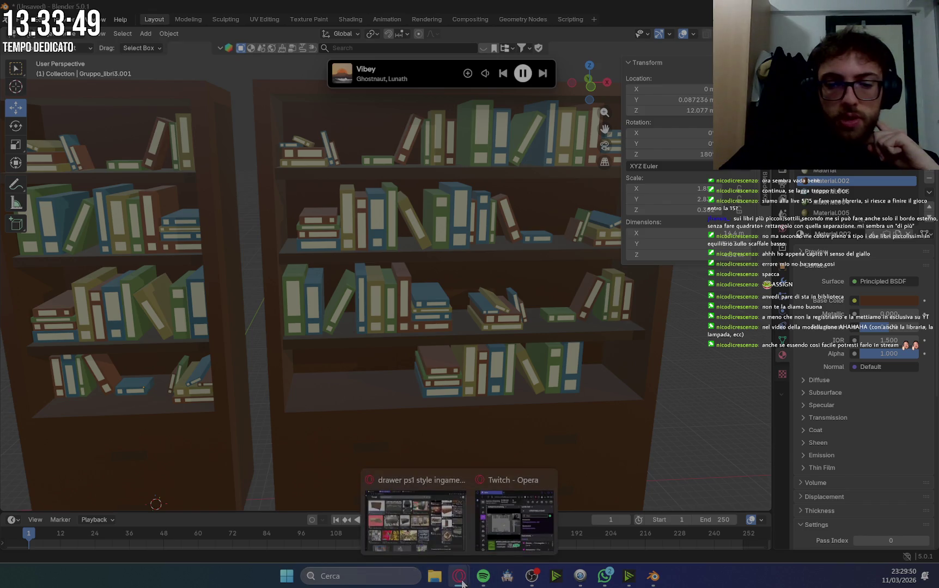
click(436, 529)
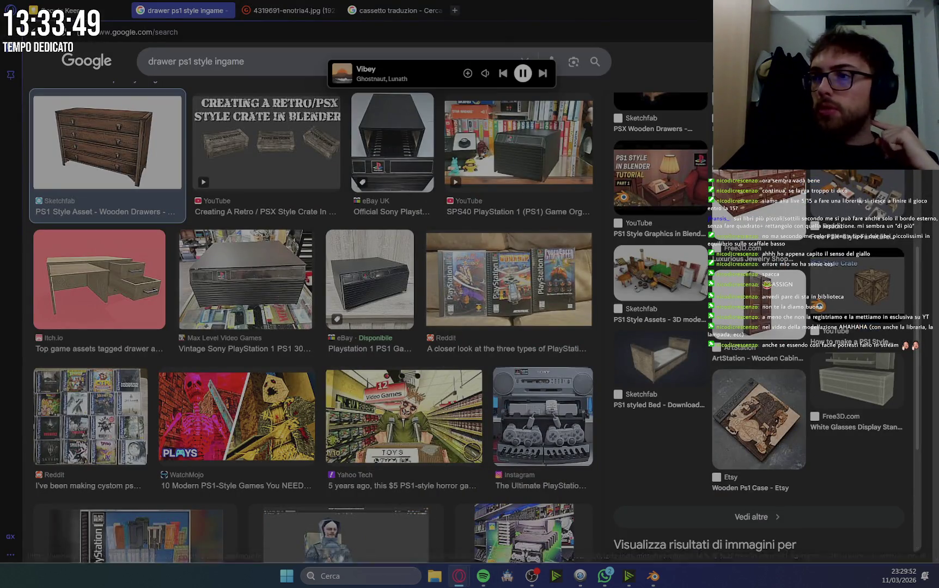
click(331, 10)
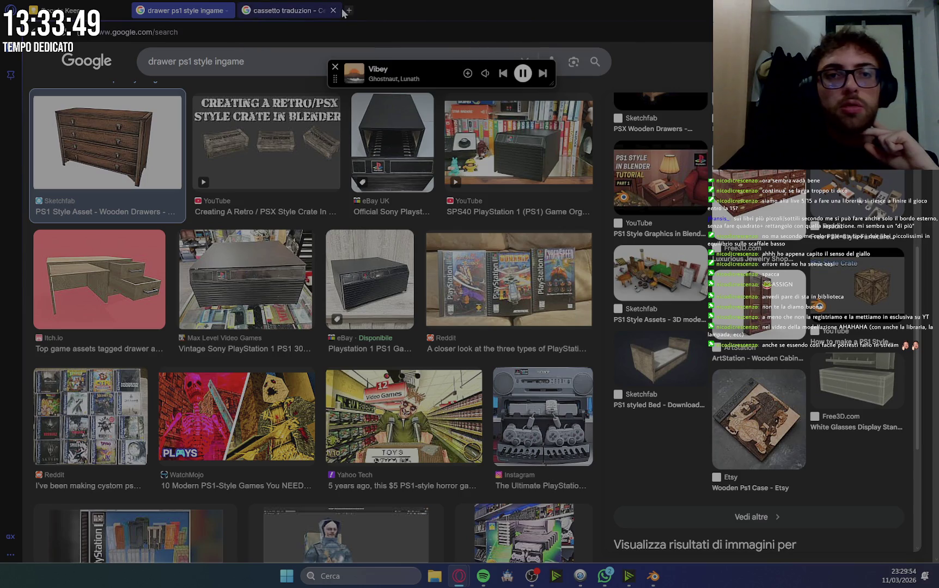
click(332, 10)
click(227, 10)
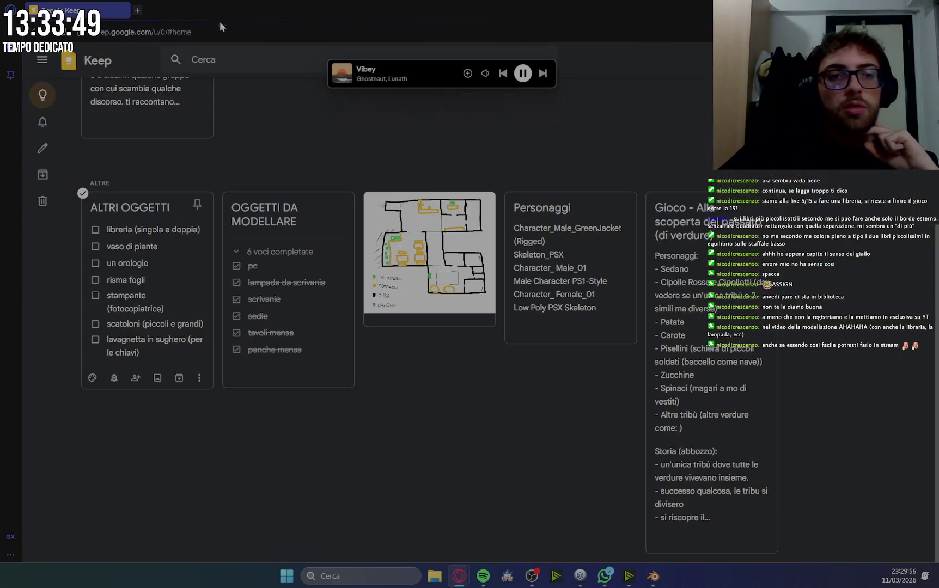
Tick off libreria (singola e doppia) and move vaso di piante and stampante to the list's end.
click(166, 227)
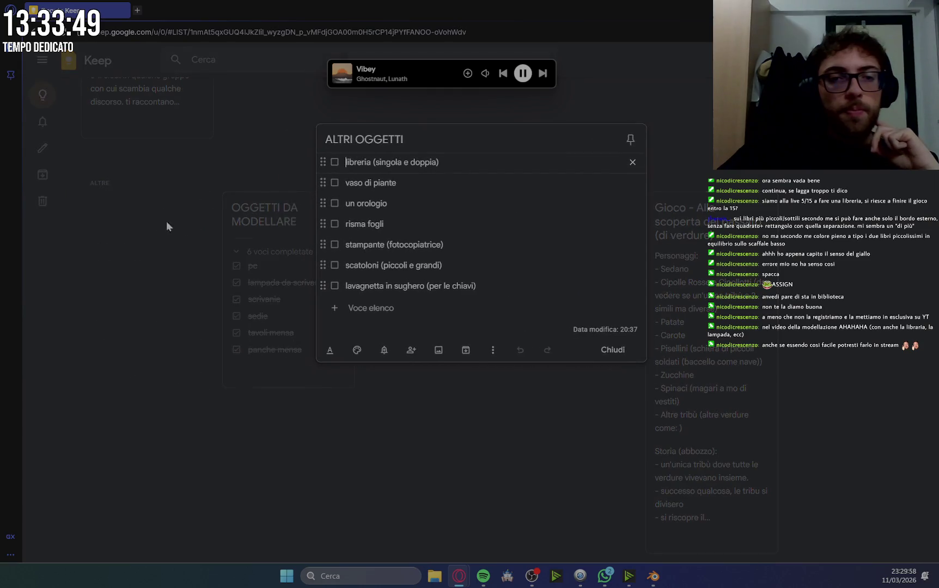
click(334, 162)
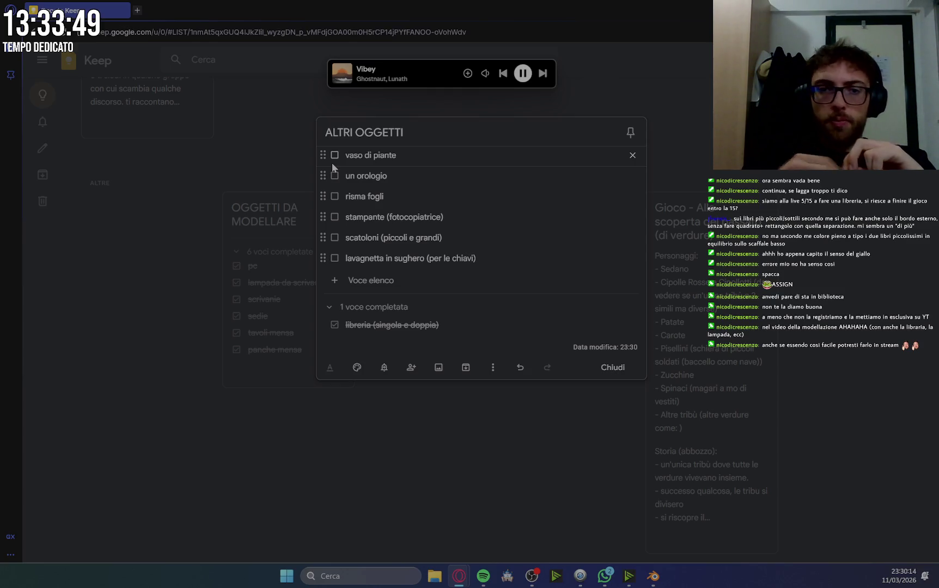
drag(324, 157, 329, 260)
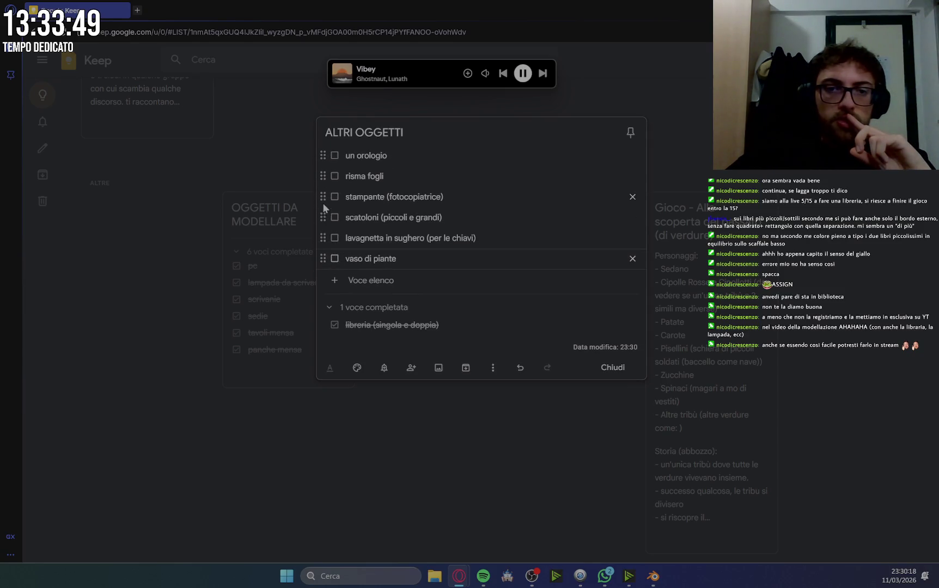
drag(324, 198, 323, 235)
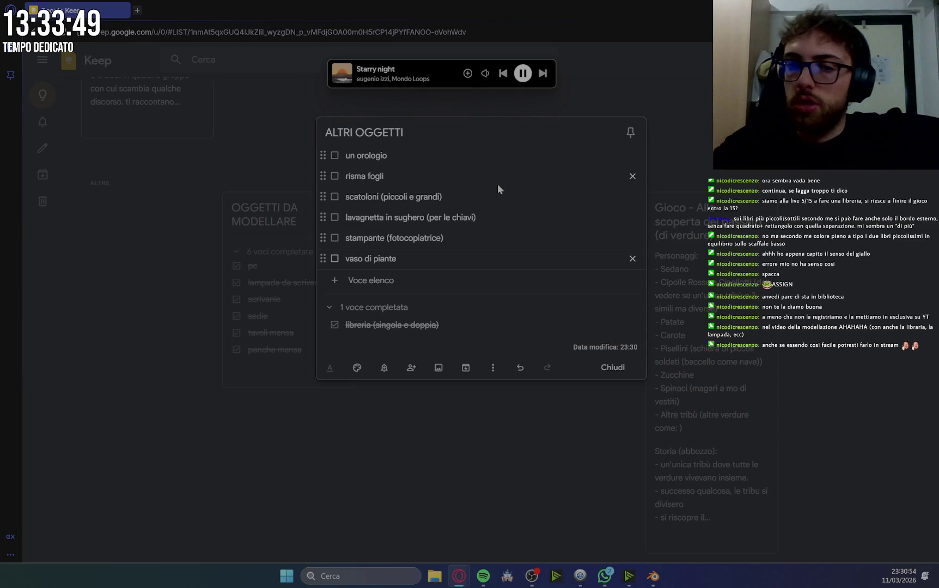
mouse_move(349, 73)
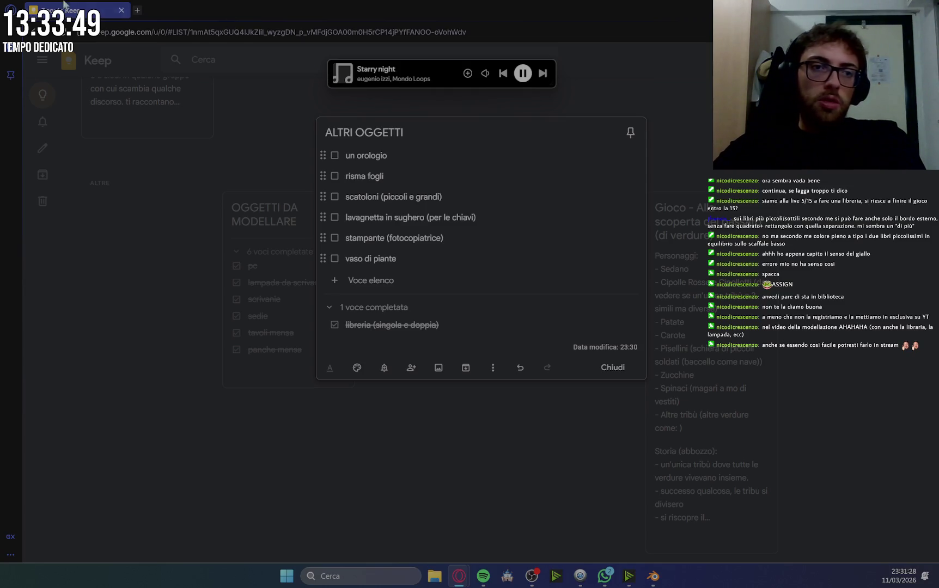
click(137, 10)
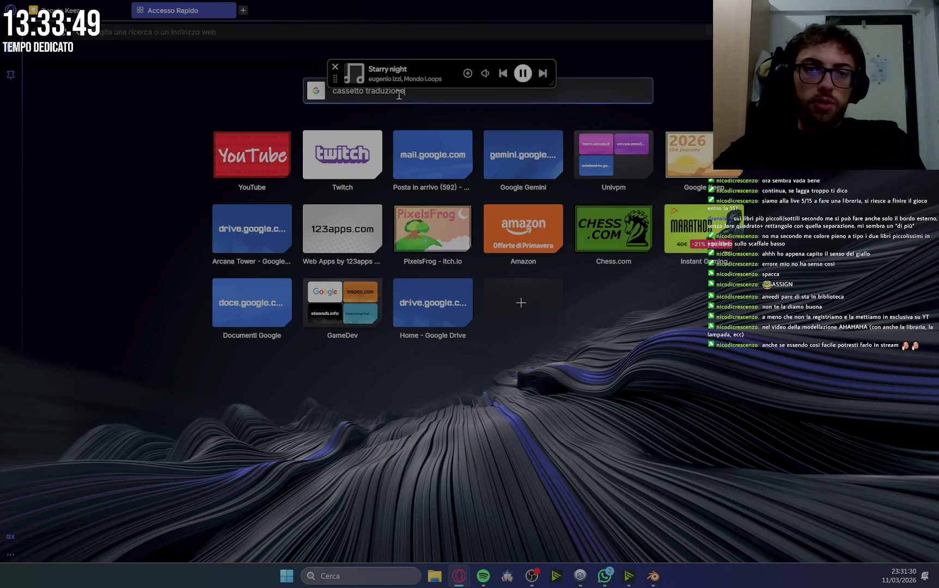
Search Google images for 'pot ps1 style ingame' and preview a PS1-style plants and pots image.
click(400, 96)
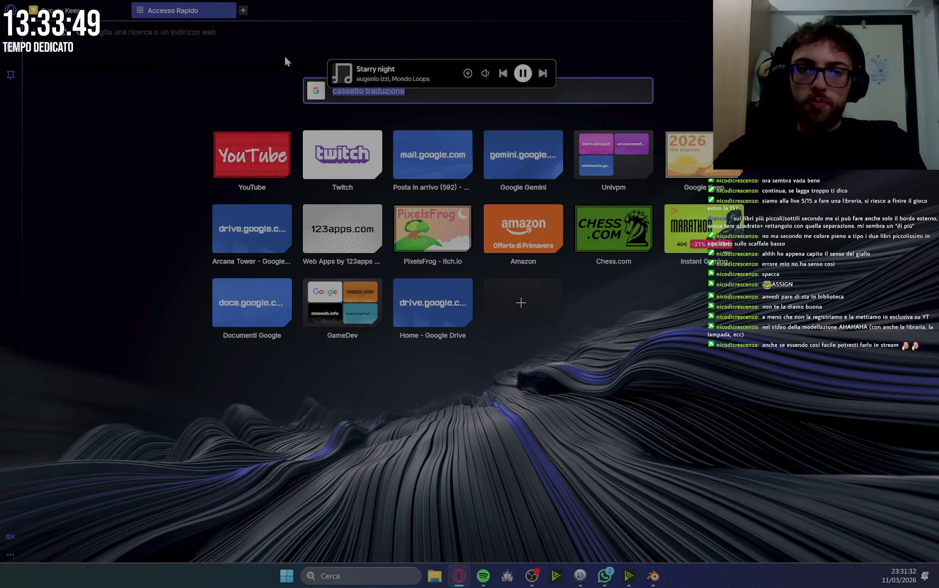
drag(335, 84, 369, 31)
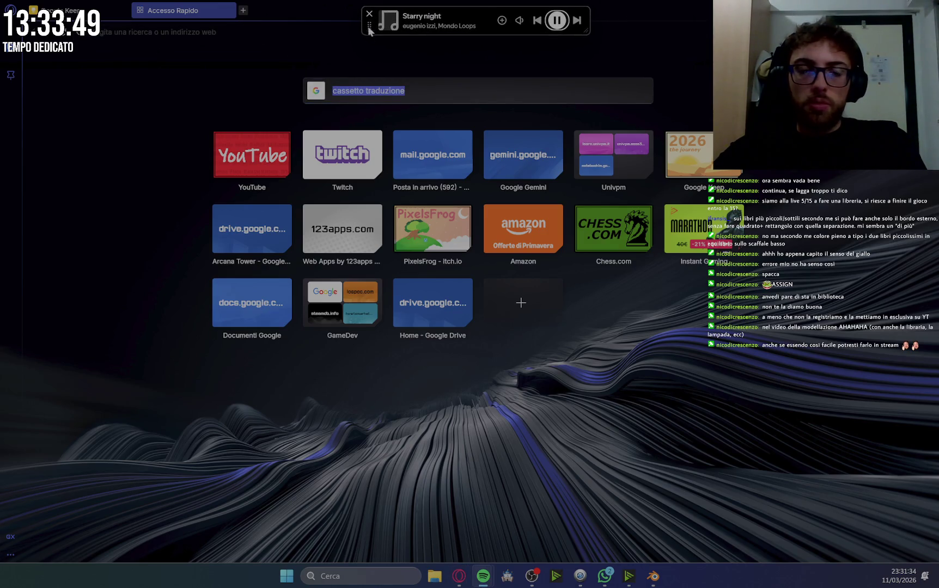
click(426, 90)
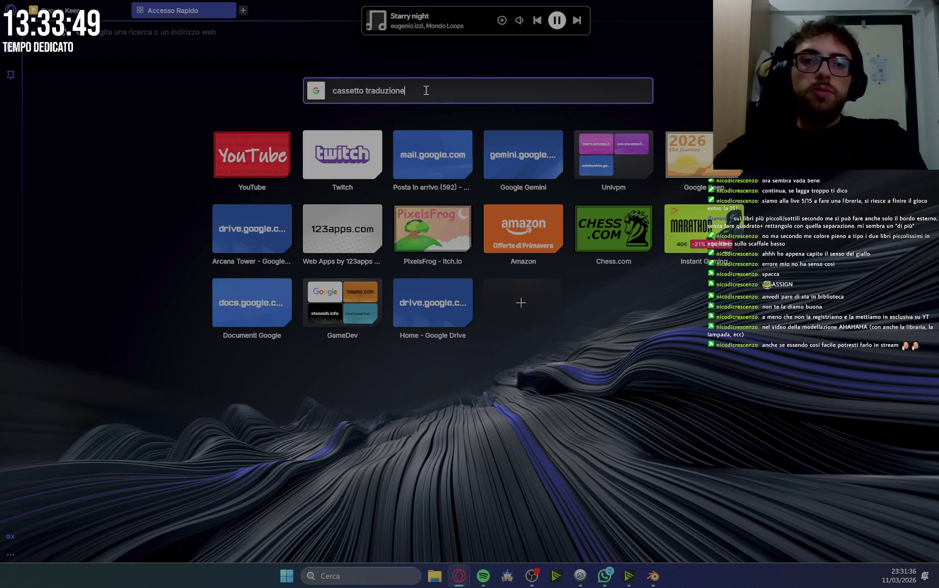
text(pot ps1)
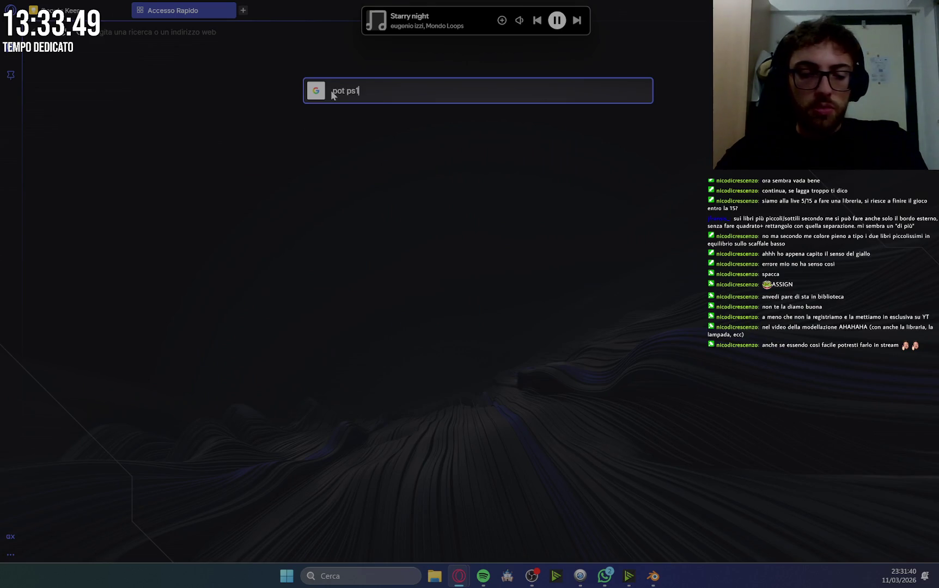
key(Return)
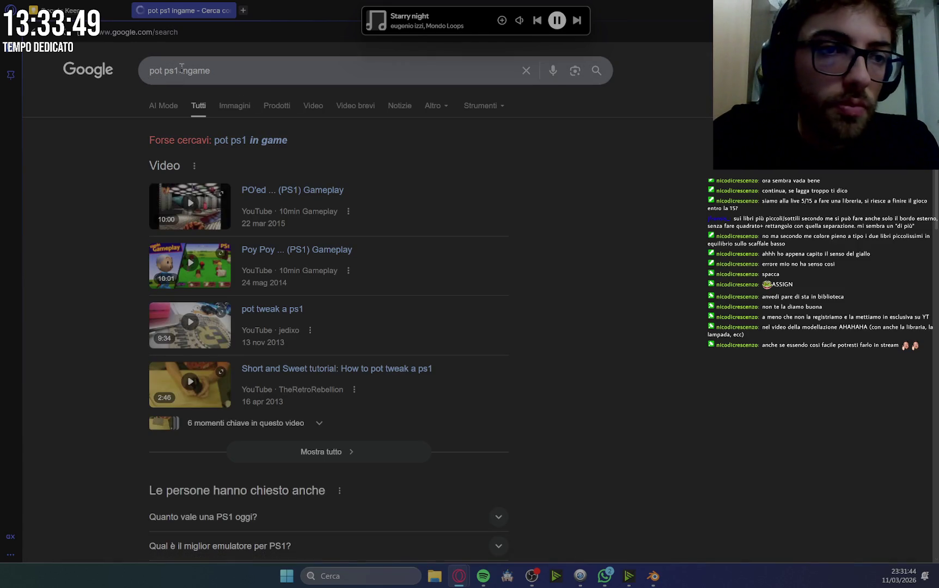
click(231, 82)
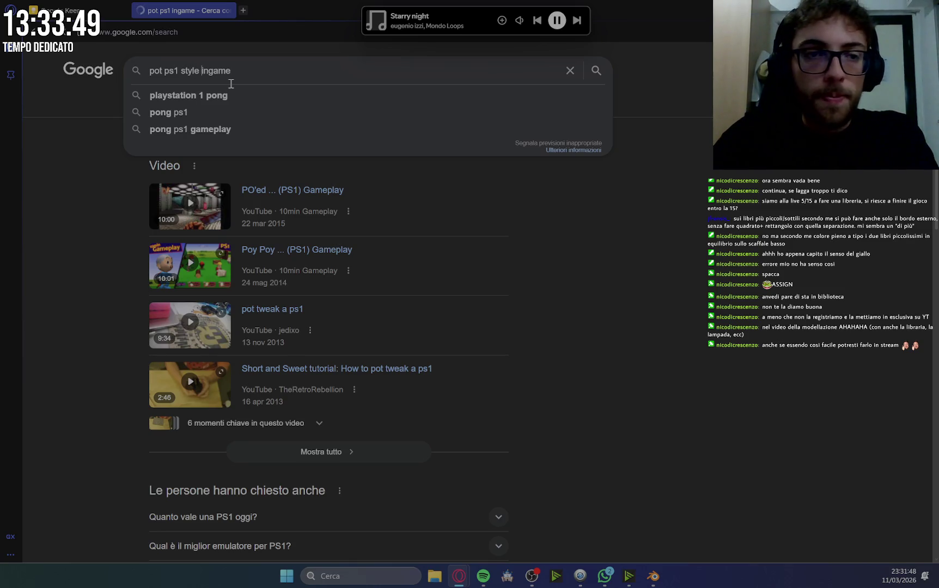
key(Return)
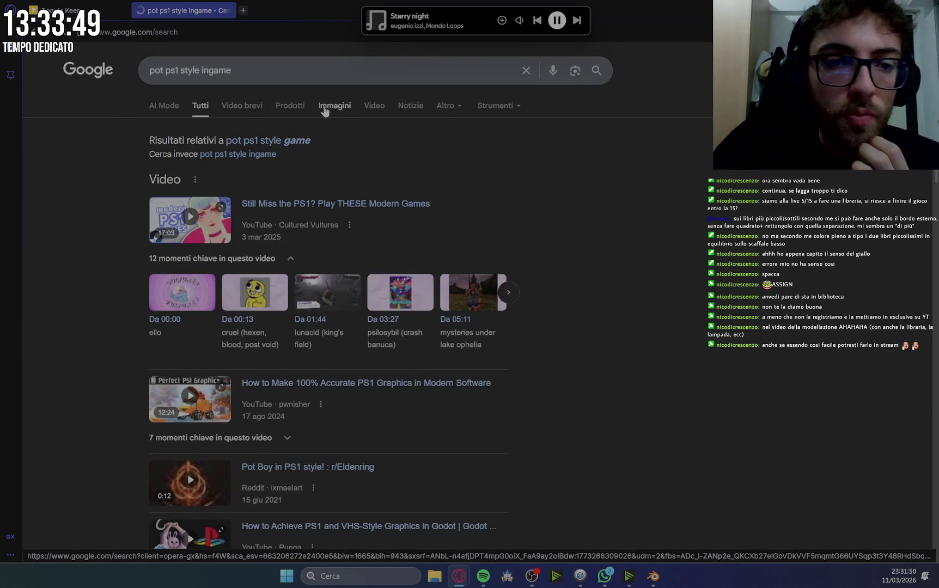
click(324, 109)
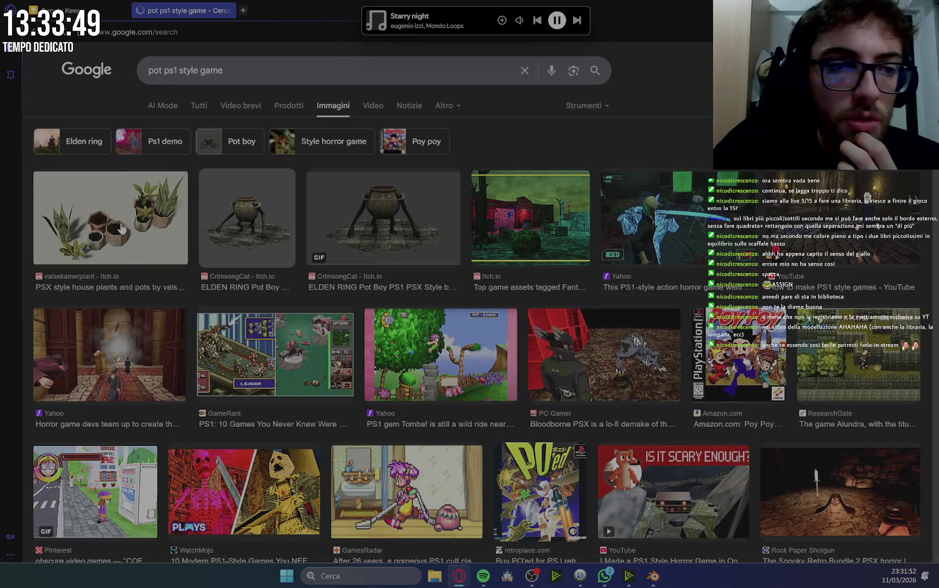
click(122, 229)
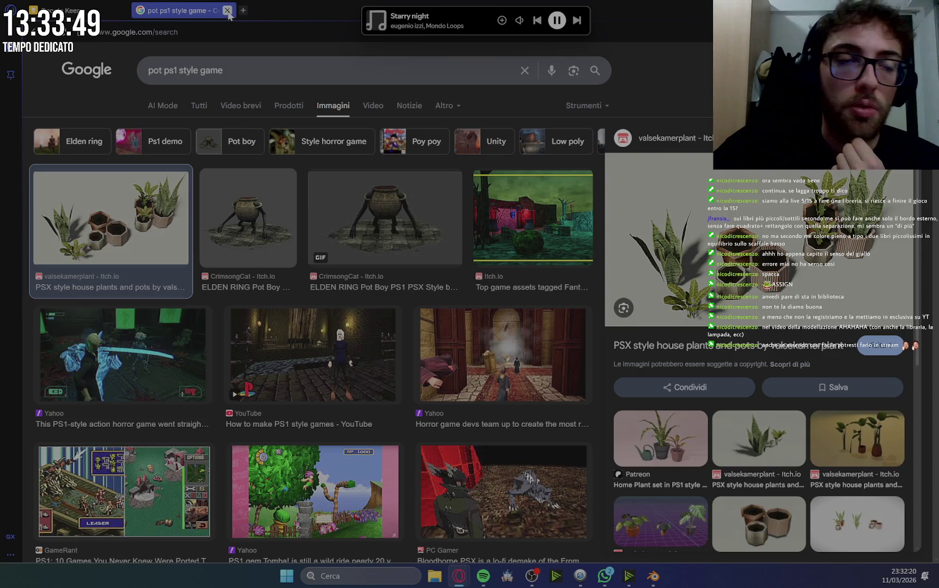
Close the image search tab and the ALTRI OGGETTI note, then return to Blender.
click(227, 10)
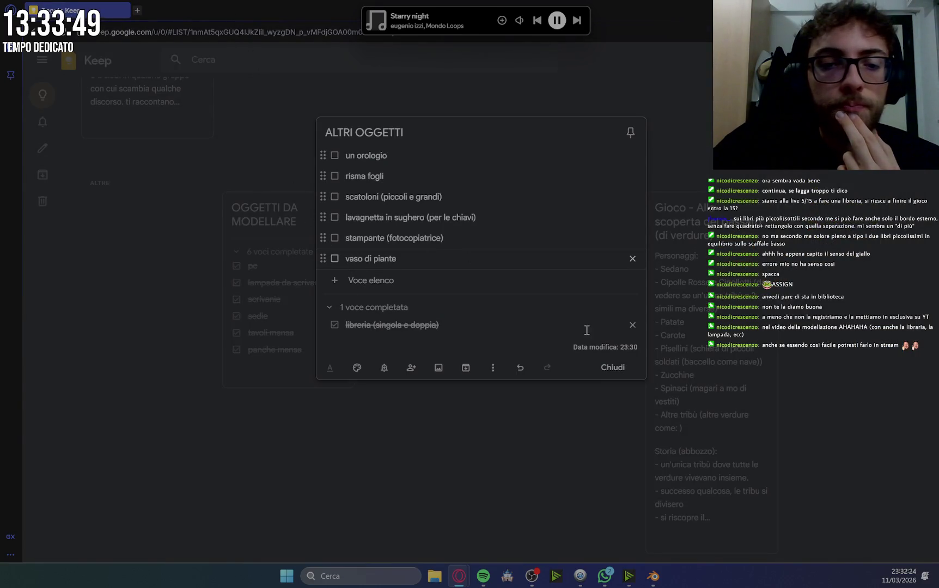
click(619, 369)
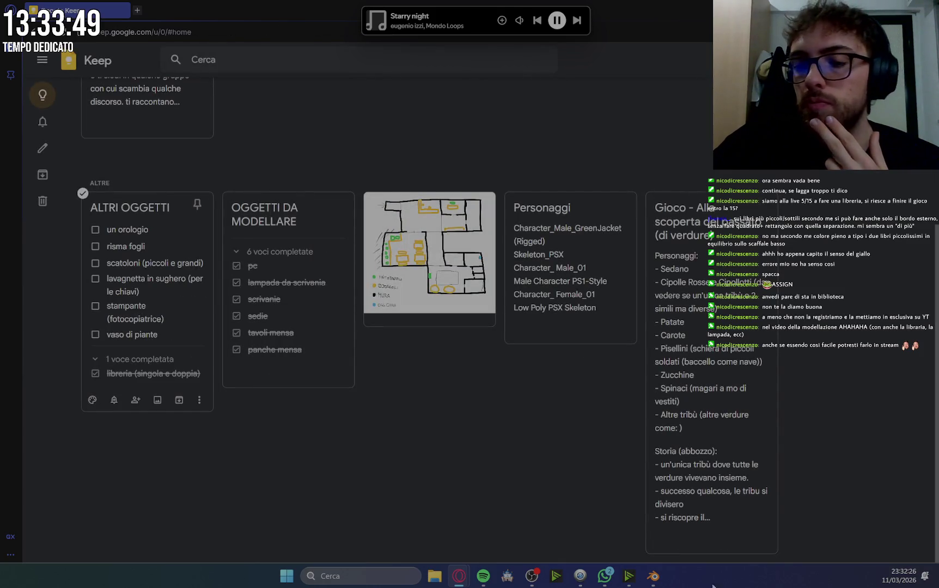
click(656, 583)
scroll(198, 110, down, 3)
click(19, 19)
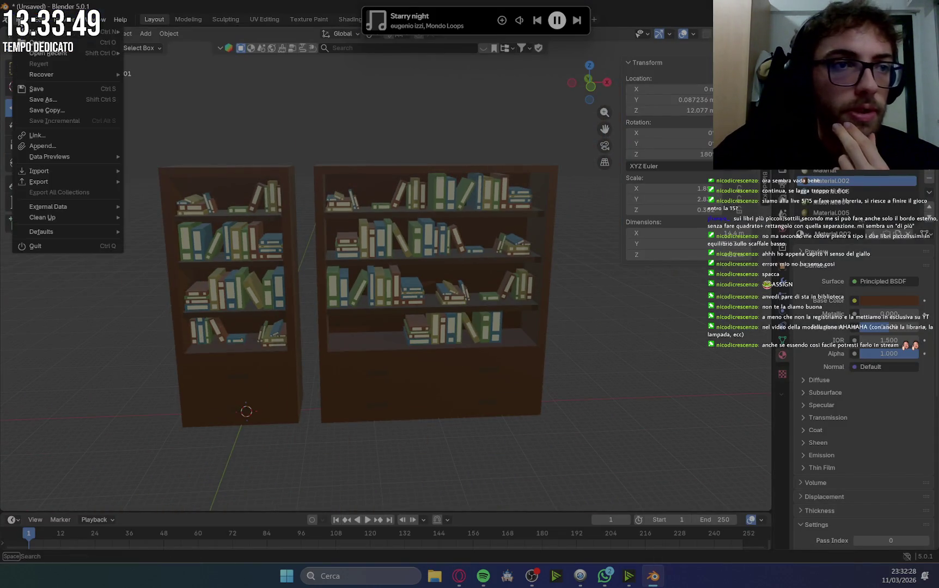
Save the scene as Librerie.blend in Desktop > Gioco in live > Modelli Blender.
click(57, 88)
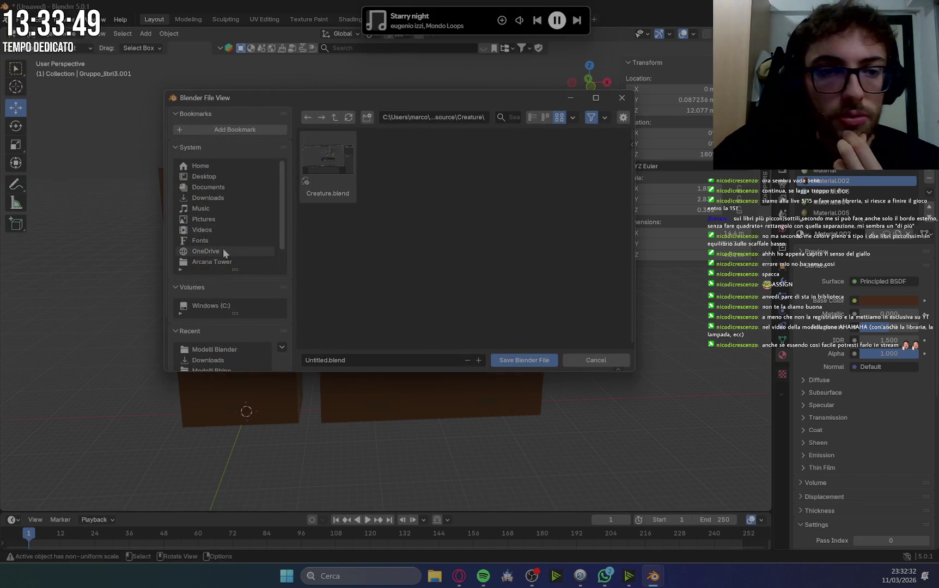
click(214, 180)
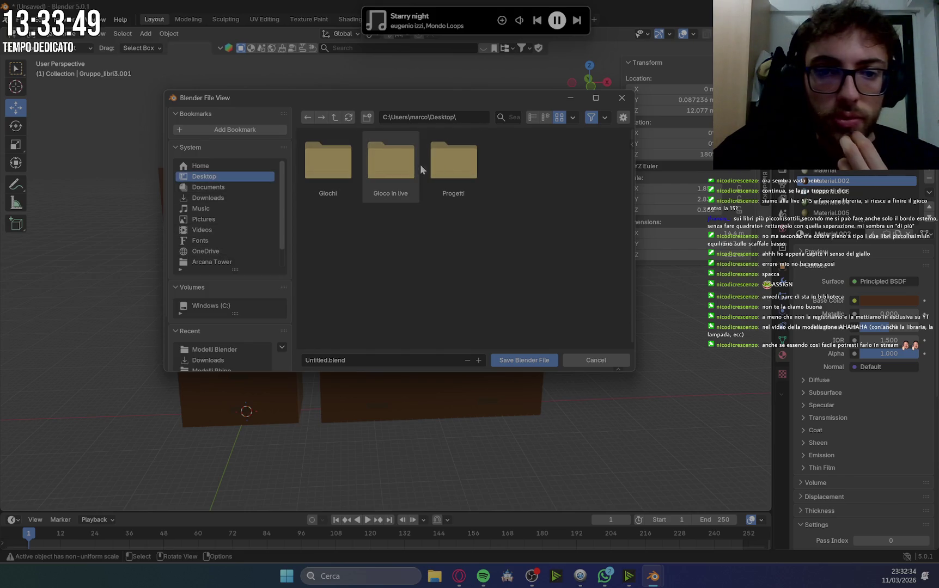
double_click(398, 170)
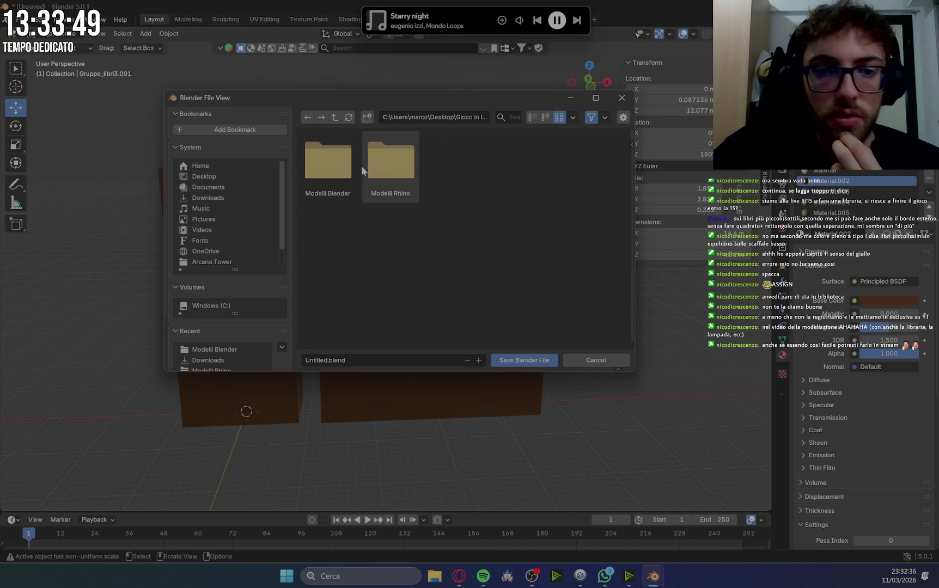
double_click(340, 170)
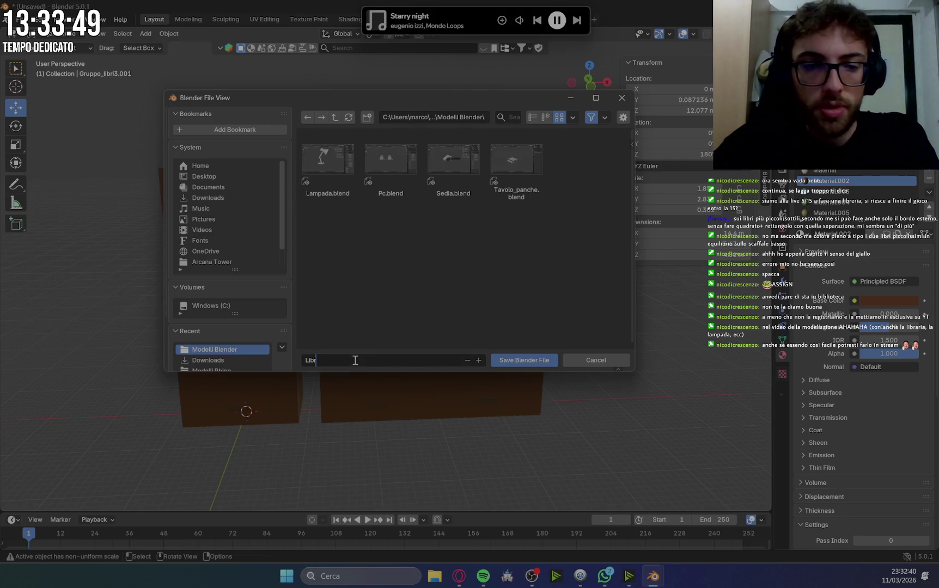
text(Librerie)
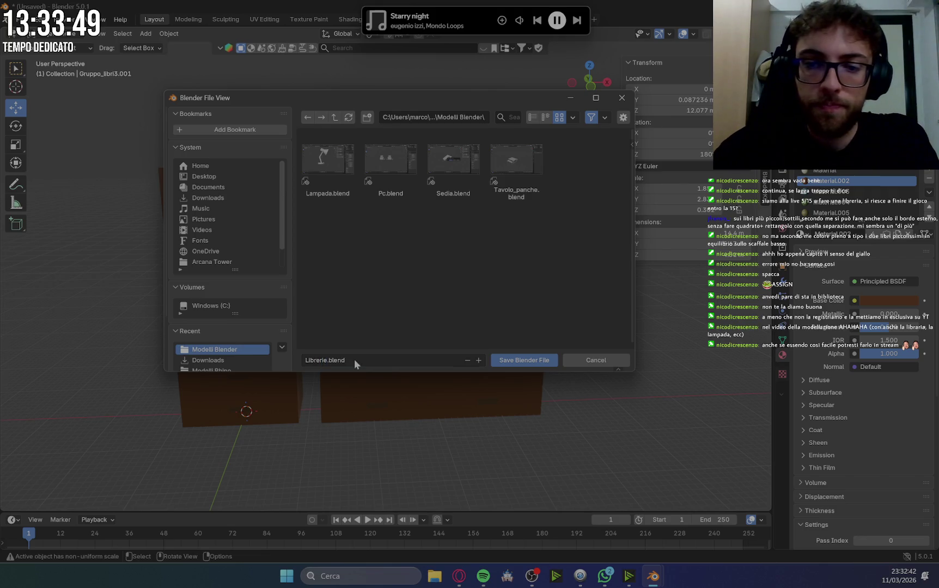
click(534, 360)
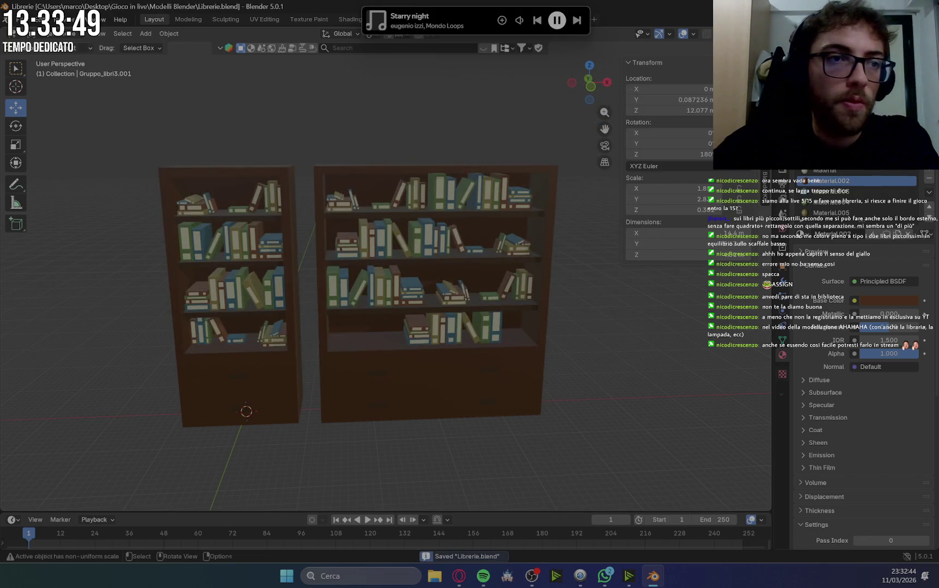
click(19, 19)
Export the bookshelves as Wavefront OBJ file Librerie.obj, then quit Blender.
mouse_move(68, 186)
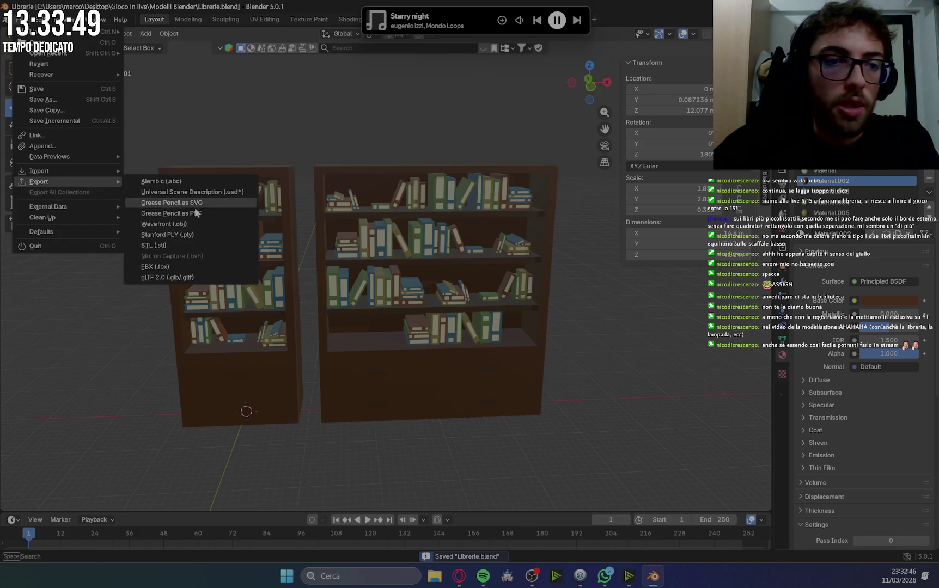
click(189, 226)
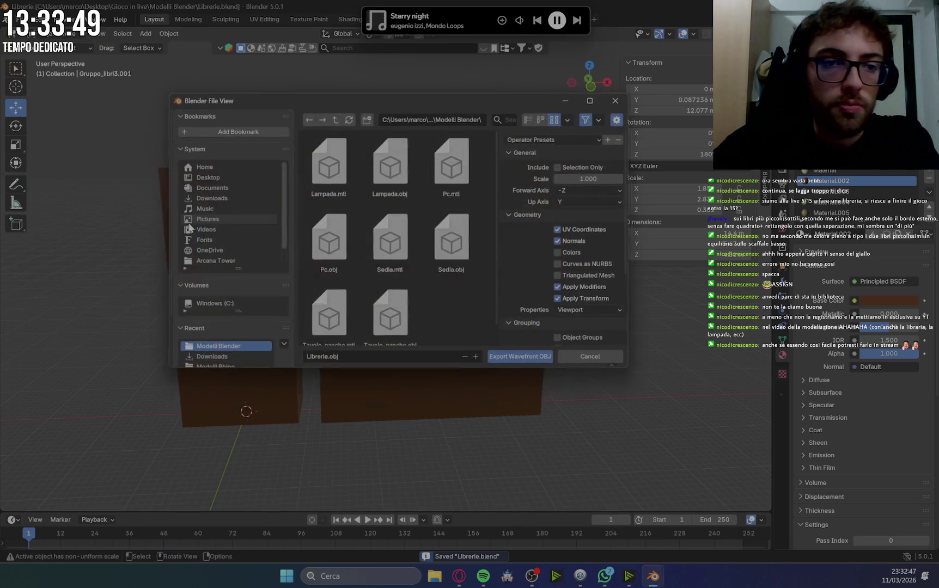
click(525, 361)
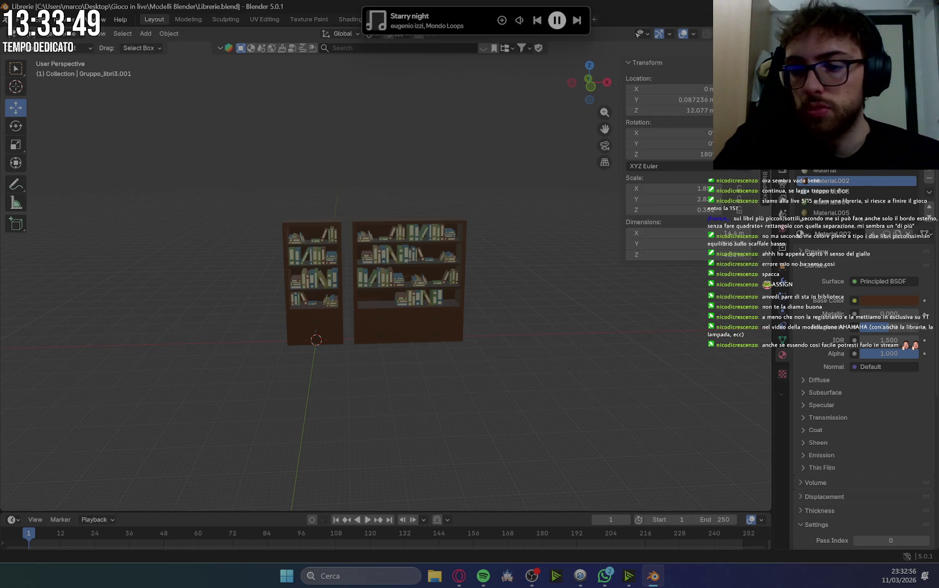
key(ctrl+q)
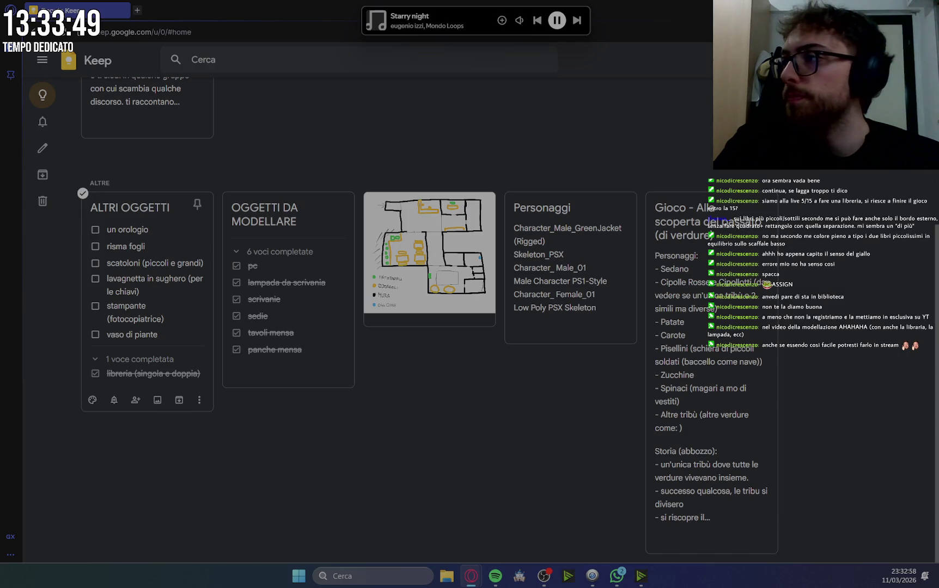